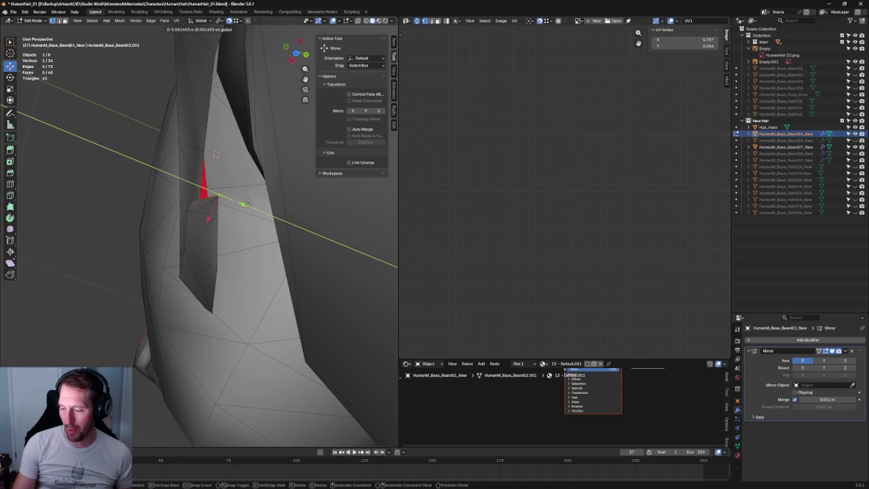
Move the selected mustache-tip vertex along a single axis and confirm its new position
key("g")
key("shift+x")
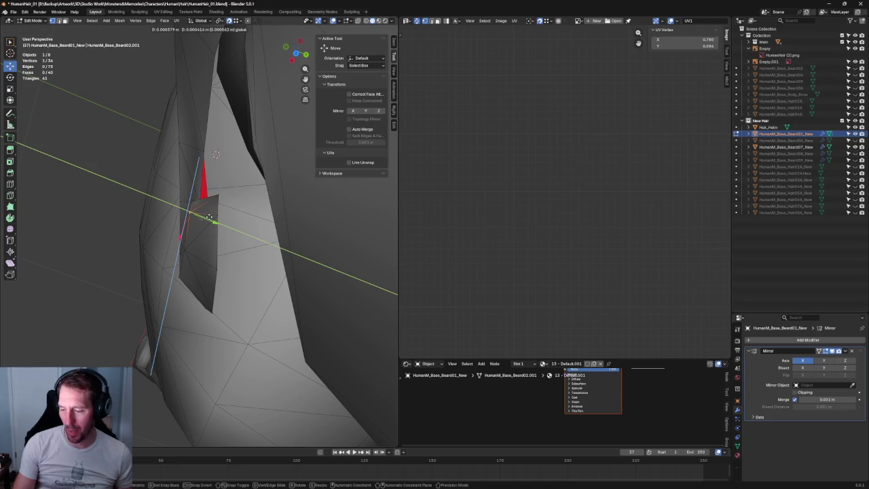
left_click(213, 216)
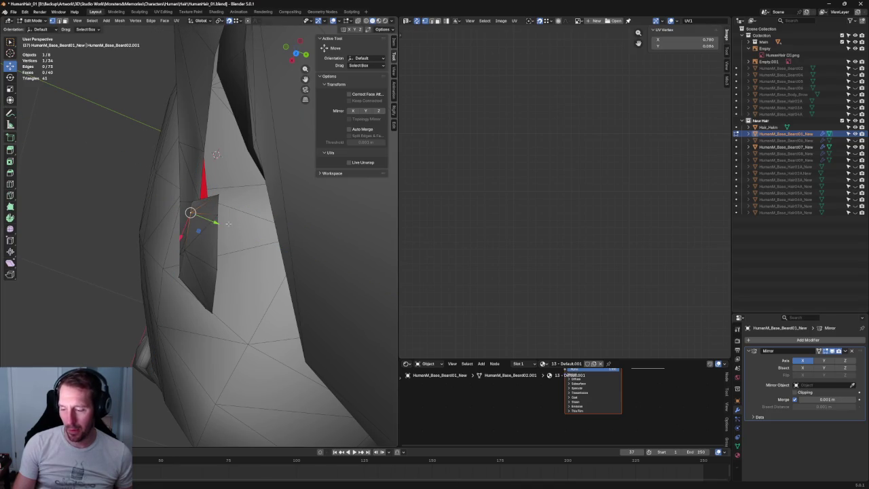
left_click_drag(240, 224, 241, 224)
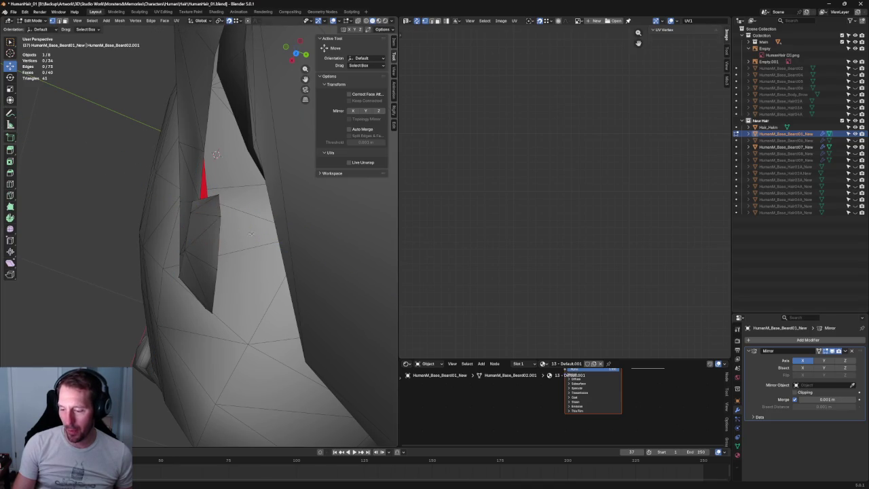
middle_click_drag(240, 223, 201, 223)
middle_click_drag(199, 182, 210, 221)
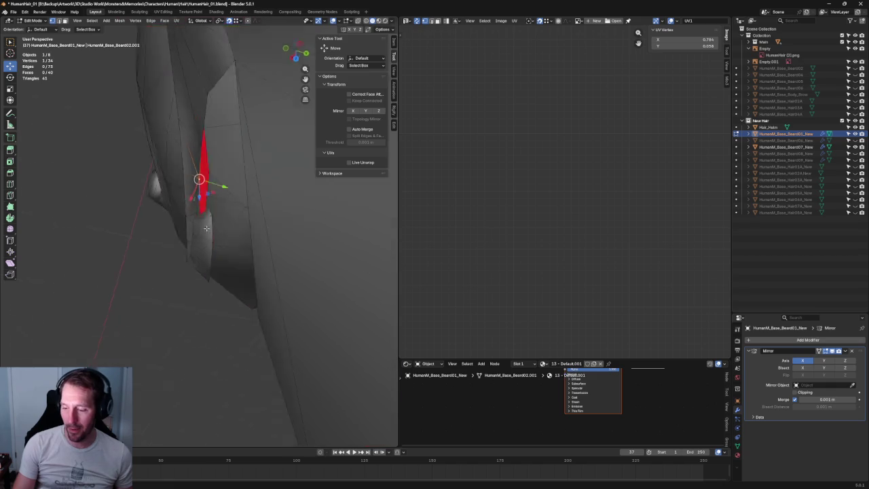
Check the tip from top view with X-ray, then slide the vertex along Y and confirm
key("grave")
left_click(258, 245)
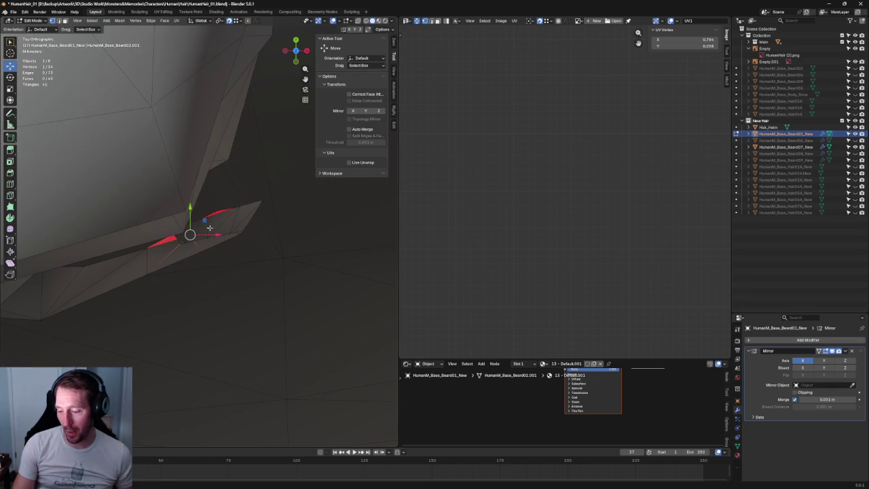
key("KP_7")
key("alt+z")
middle_click_drag(192, 216, 244, 177, "shift")
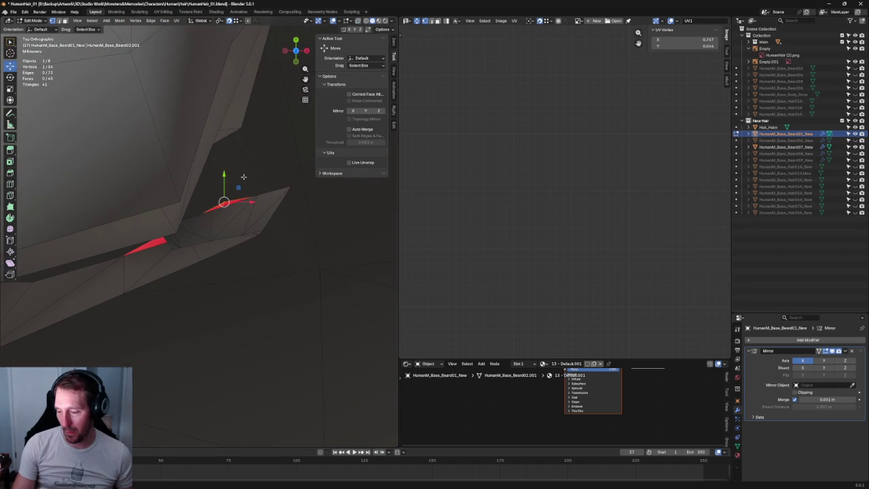
key("alt+z")
key("alt+z")
mouse_move(138, 259)
middle_mouse_down()
mouse_move(193, 250)
mouse_move(194, 234)
mouse_move(199, 262)
middle_mouse_up()
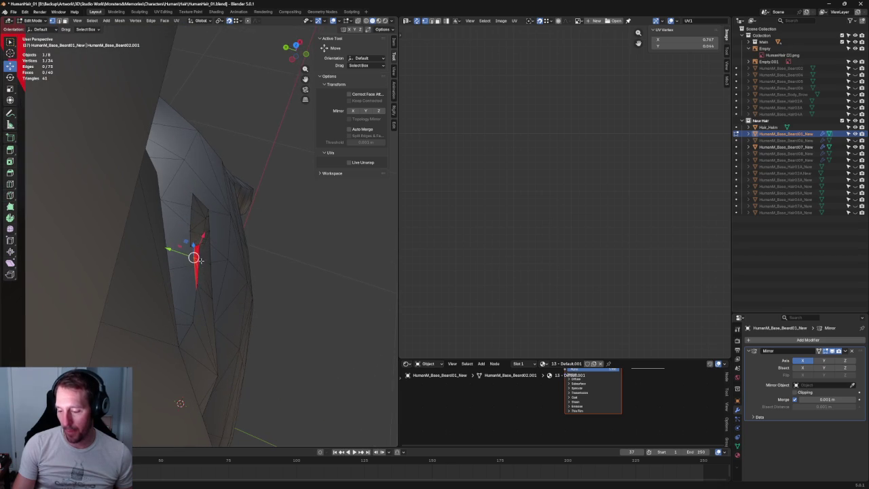
left_click_drag(173, 252, 172, 252)
left_click(173, 251)
Looking down from the top view, nudge the tip vertex further along the Y axis
mouse_move(231, 252)
middle_mouse_down()
mouse_move(111, 252)
mouse_move(149, 262)
mouse_move(197, 241)
mouse_move(235, 240)
middle_mouse_up()
scroll(232, 248, "down", 5)
key("shift+space")
key("s")
key("KP_7")
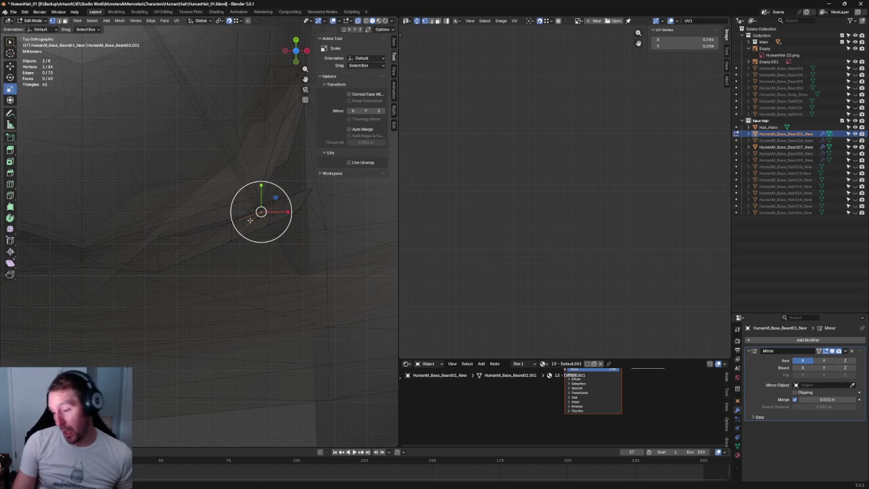
key("shift+space")
key("g")
middle_click_drag(268, 207, 257, 252, "shift")
key("alt+z")
left_click_drag(250, 236, 251, 235)
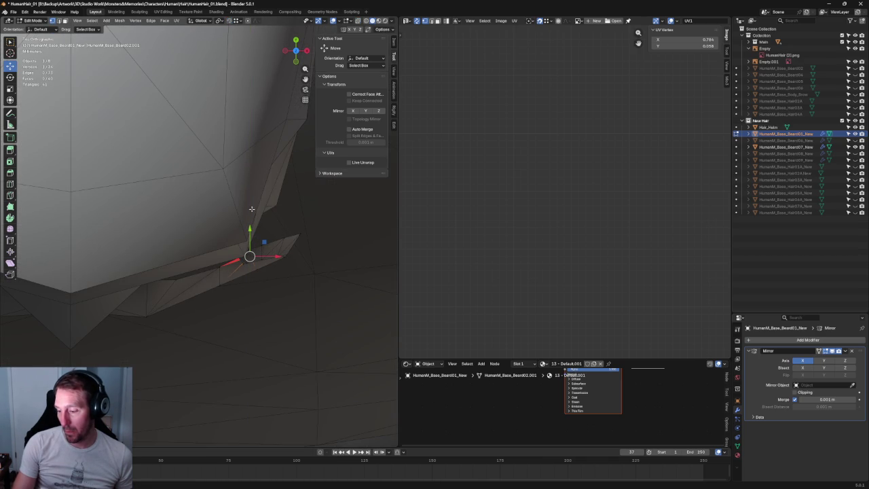
left_click_drag(250, 234, 250, 233)
In X-ray, reposition the tip vertex up-right and then left, returning to solid shading
scroll(266, 301, "up", 5)
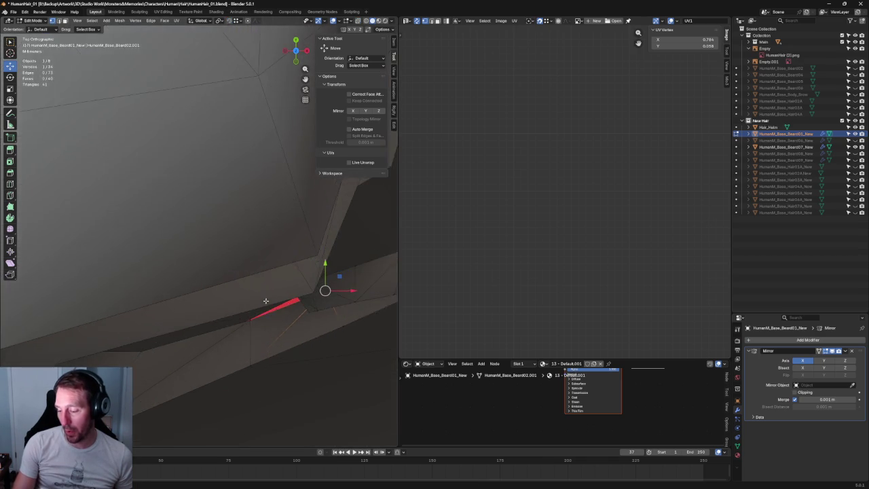
key("alt+z")
scroll(204, 272, "down", 4)
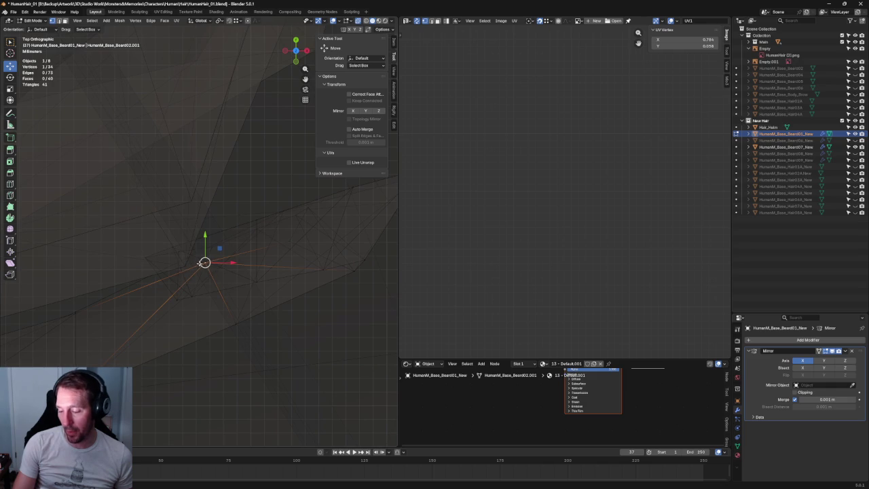
left_click_drag(220, 239, 227, 224)
left_click_drag(182, 249, 180, 250)
key("alt+z")
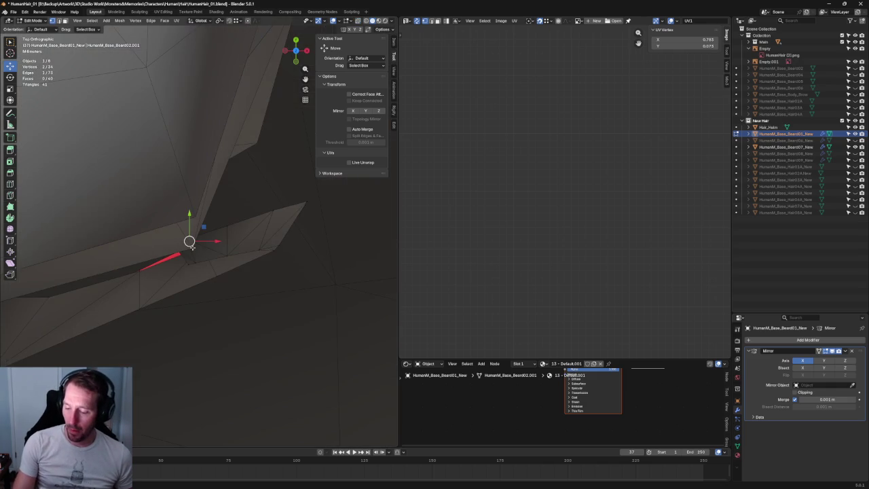
mouse_move(190, 247)
middle_mouse_down()
mouse_move(289, 284)
mouse_move(249, 280)
mouse_move(209, 169)
middle_mouse_up()
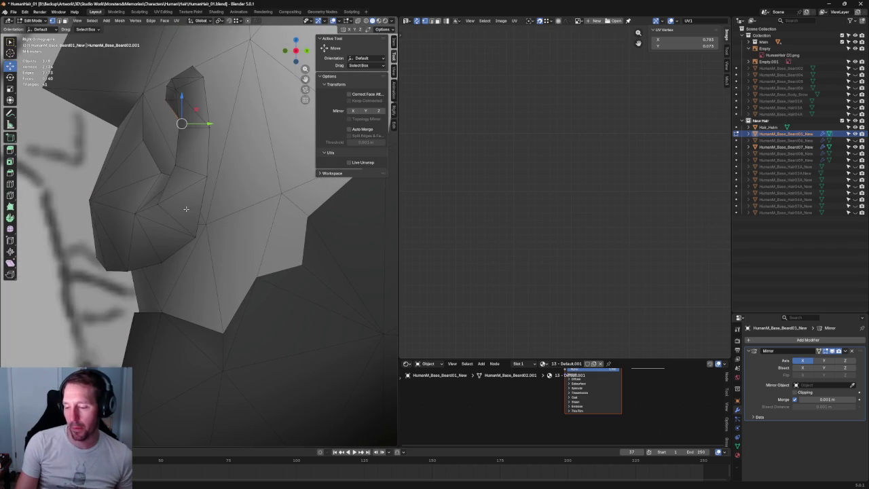
Select the vertex at the mustache tip and try a Y-constrained move, then cancel it
left_click(163, 205)
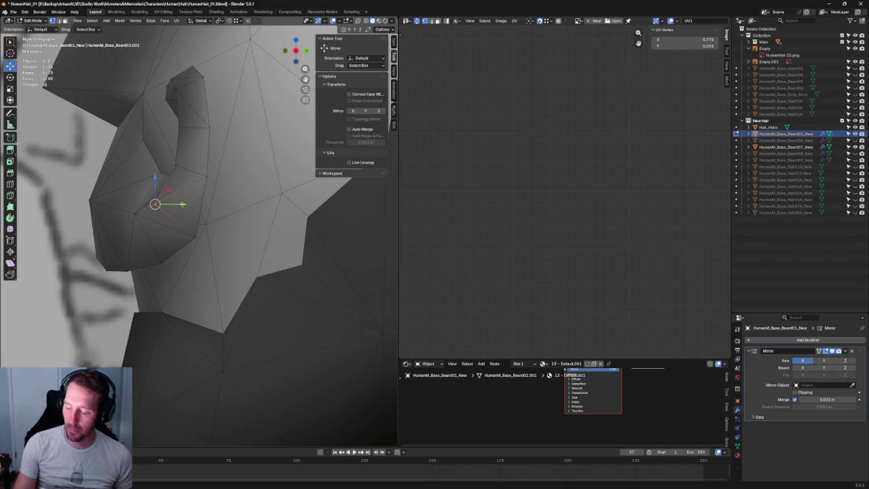
middle_click_drag(184, 204, 213, 190)
left_click(208, 189)
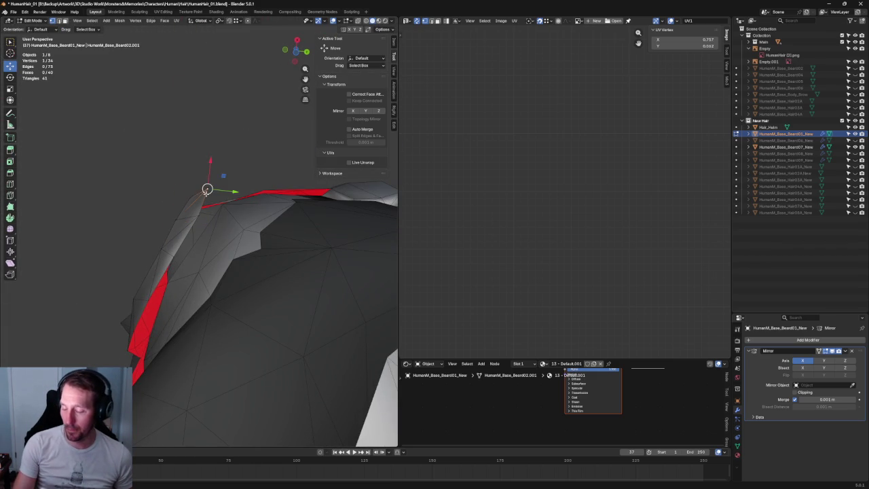
key("g")
key("y")
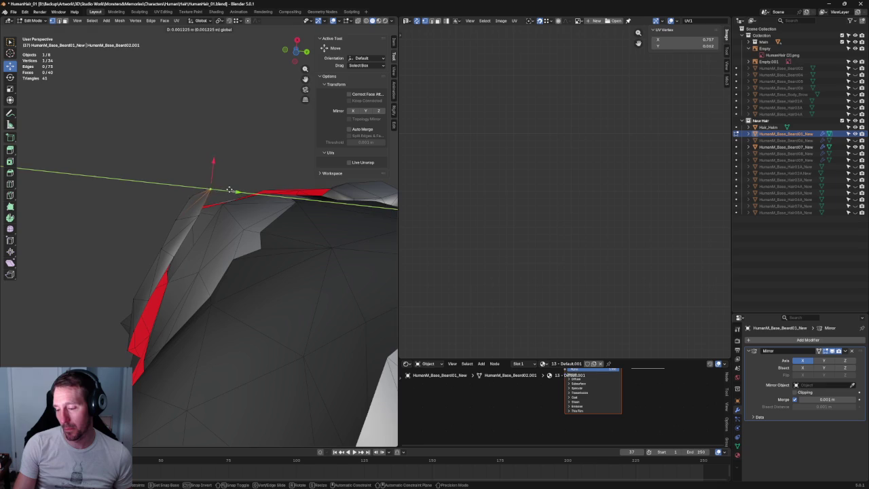
key("Escape")
In top view, zoom to the red tip edges and place the curl-tip vertex slightly left
mouse_move(237, 145)
middle_mouse_down()
mouse_move(254, 129)
mouse_move(225, 227)
middle_mouse_up()
key("KP_3")
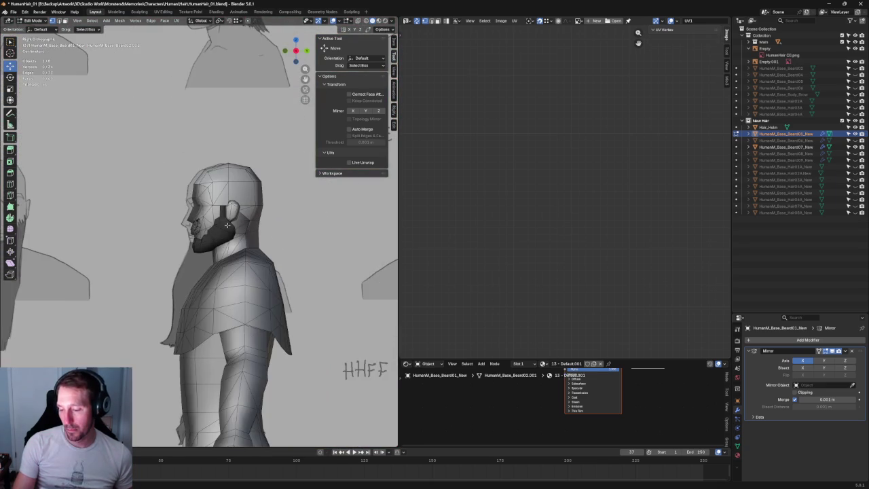
key("grave")
left_click(224, 203)
scroll(210, 242, "up", 3)
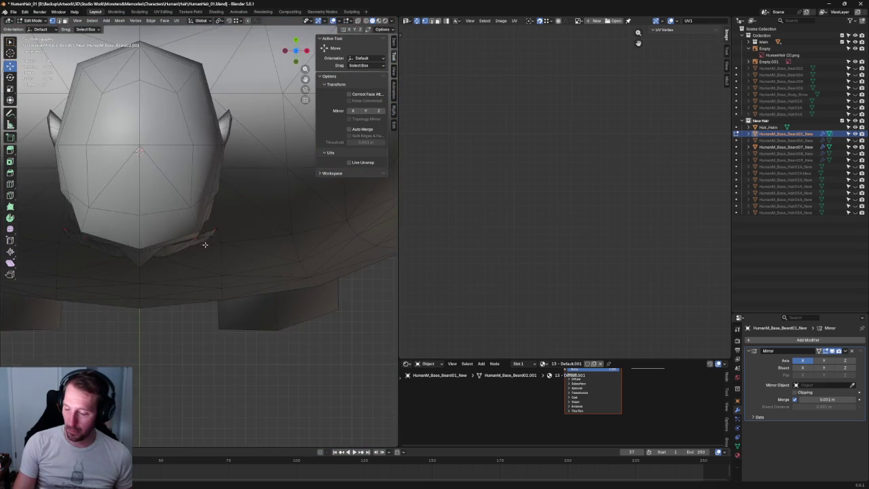
scroll(210, 242, "up", 4)
scroll(216, 241, "up", 3)
middle_click_drag(343, 211, 263, 232, "shift")
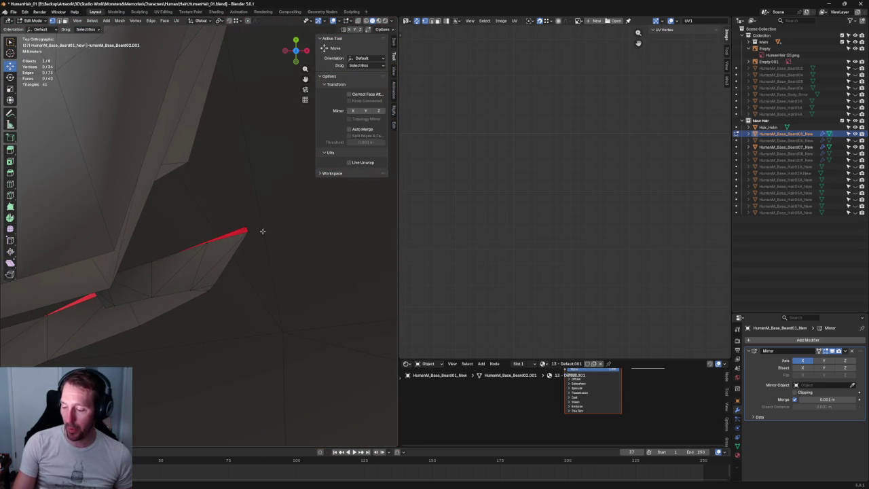
left_click_drag(241, 237, 241, 237)
key("g")
key("y")
key("Escape")
key("g")
left_click(208, 243)
Cancel a further Y-constrained move and zoom out to the front view of the head
key("g")
key("y")
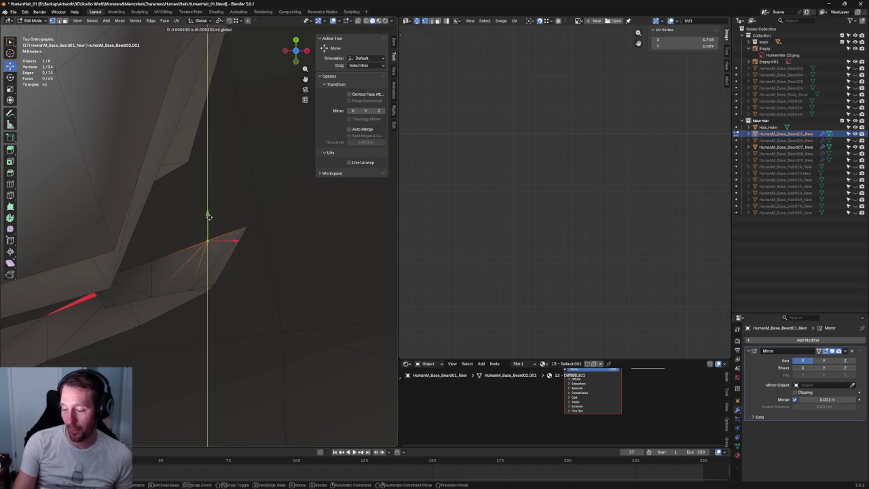
key("Escape")
scroll(208, 239, "down", 2)
scroll(208, 239, "down", 2)
scroll(209, 238, "down", 2)
key("KP_1")
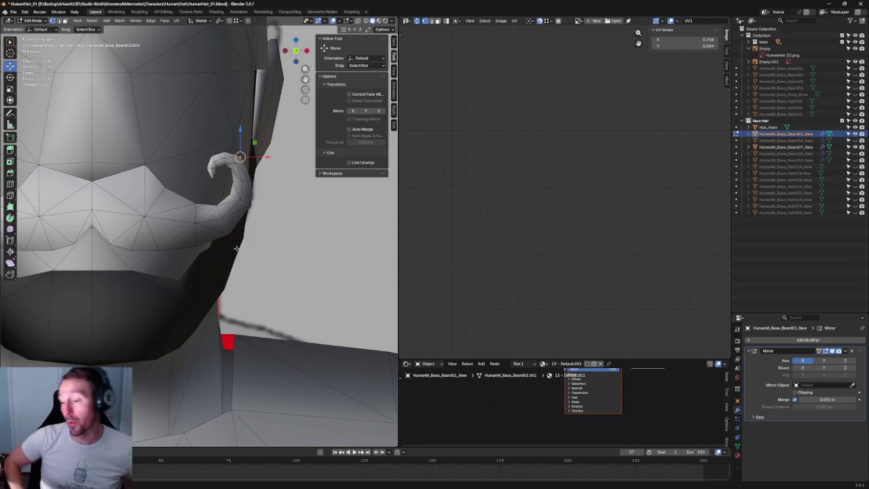
mouse_move(230, 223)
middle_mouse_down()
mouse_move(170, 227)
mouse_move(163, 185)
middle_mouse_up()
With X-ray on, nudge a mustache vertex and a higher one along the Y axis
key("alt+z")
scroll(172, 178, "up", 2)
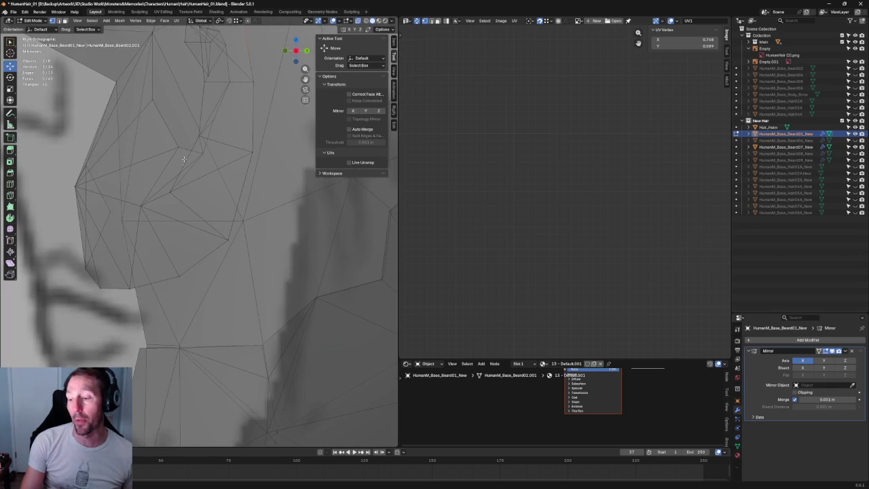
left_click_drag(195, 148, 201, 148)
left_click(157, 97)
left_click_drag(174, 98, 178, 99)
scroll(171, 143, "down", 3)
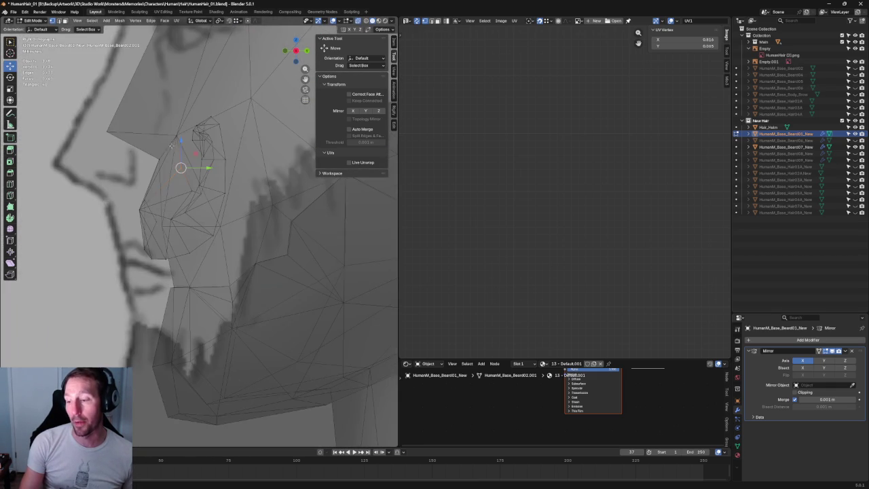
Raise the vertex on the red face and shift it slightly along Y
mouse_move(201, 167)
middle_mouse_down()
mouse_move(286, 236)
mouse_move(225, 212)
middle_mouse_up()
left_click(222, 163)
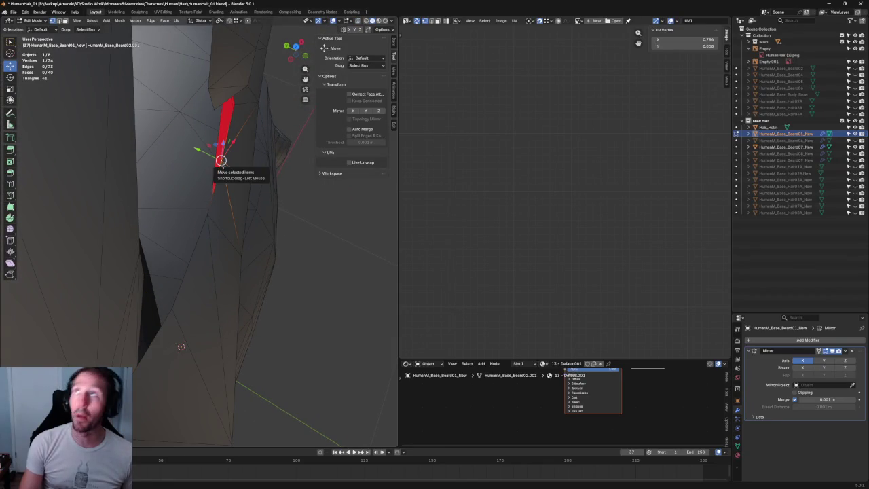
left_click_drag(205, 156, 234, 105)
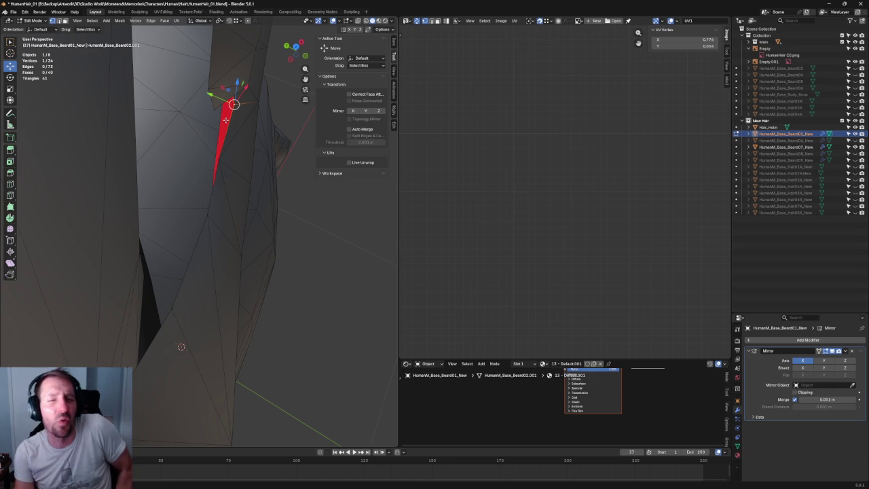
left_click_drag(219, 102, 213, 94)
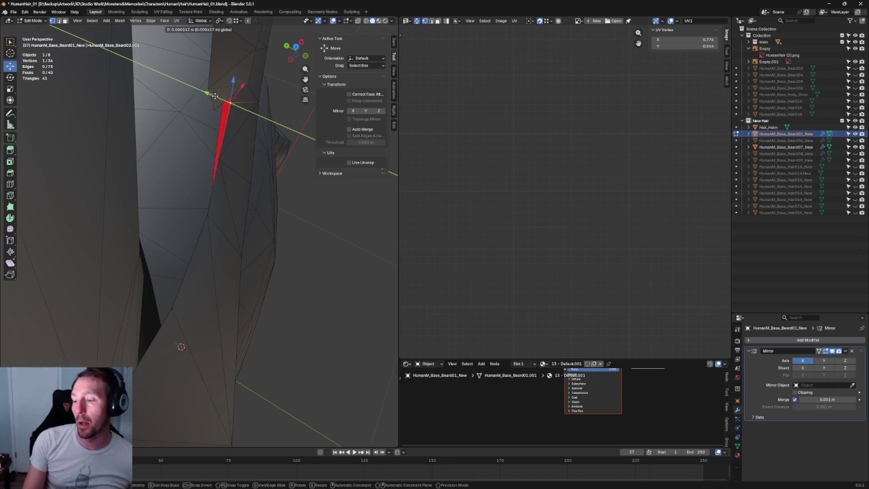
From the side view near the ear, slide a lower curl vertex along Y
middle_click_drag(348, 276, 139, 185)
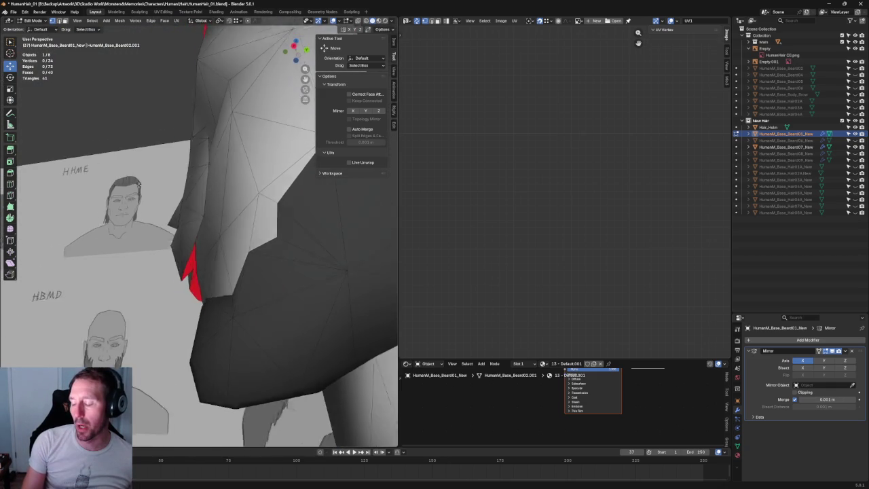
key("grave")
left_click(145, 192)
middle_click_drag(216, 184, 245, 145)
left_click(230, 145)
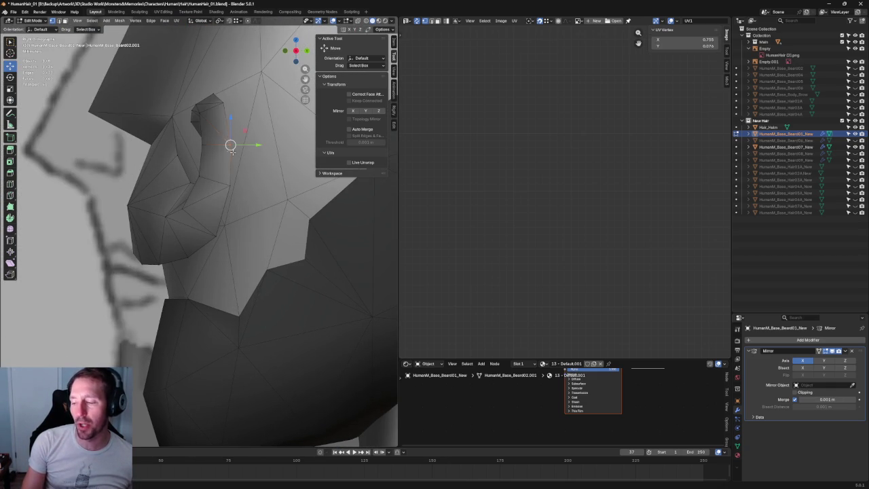
key("alt+z")
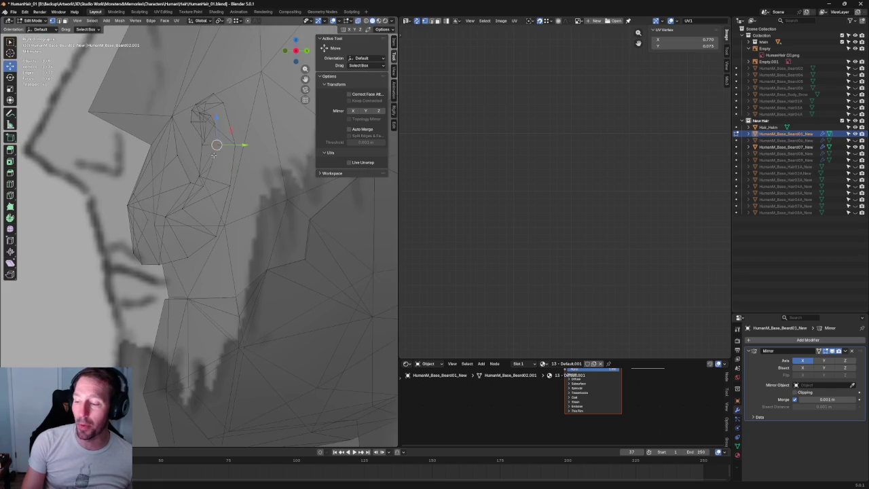
left_click(214, 167)
left_click_drag(241, 167, 231, 168)
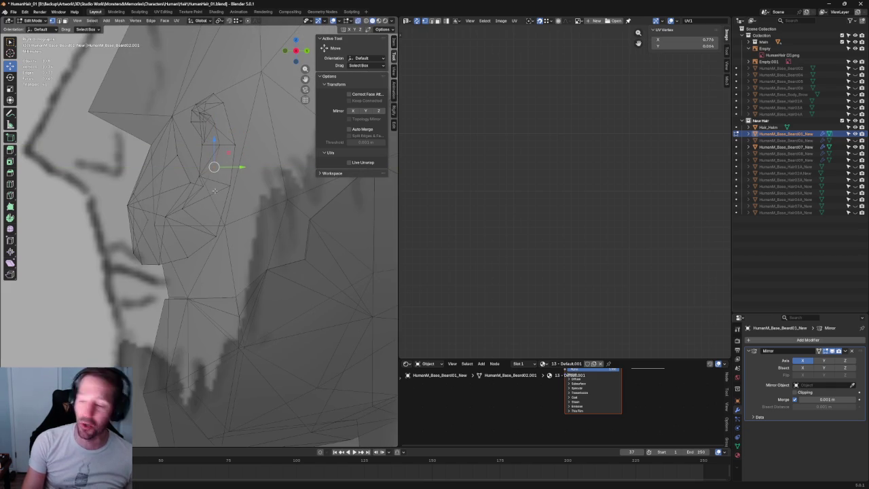
Orbit slightly around the beard and switch it back to solid shading with Alt+Z
scroll(219, 180, "down", 2)
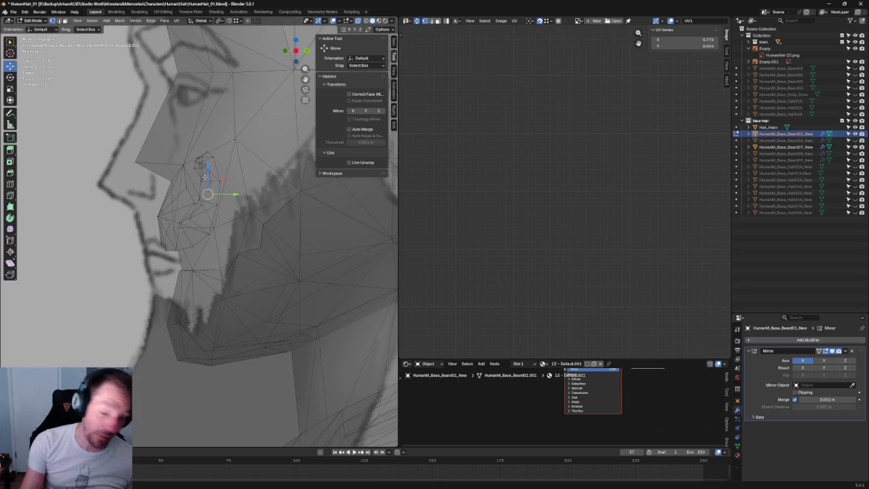
scroll(241, 164, "up", 4)
mouse_move(241, 164)
middle_mouse_down()
mouse_move(254, 131)
mouse_move(207, 176)
middle_mouse_up()
key("alt+z")
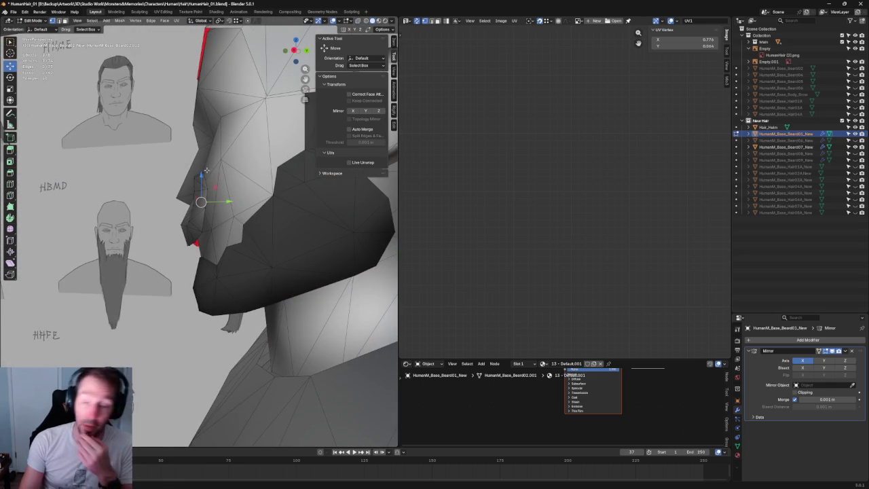
Raise the top beard vertex near the ear along Y in two constrained moves
middle_click_drag(202, 164, 208, 220)
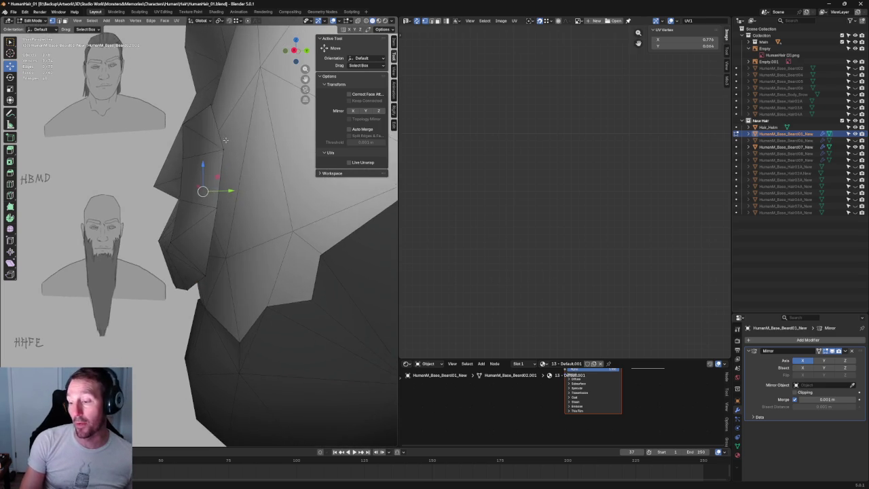
scroll(227, 141, "up", 4)
middle_click_drag(228, 137, 242, 126)
left_click(226, 118)
key("g")
key("y")
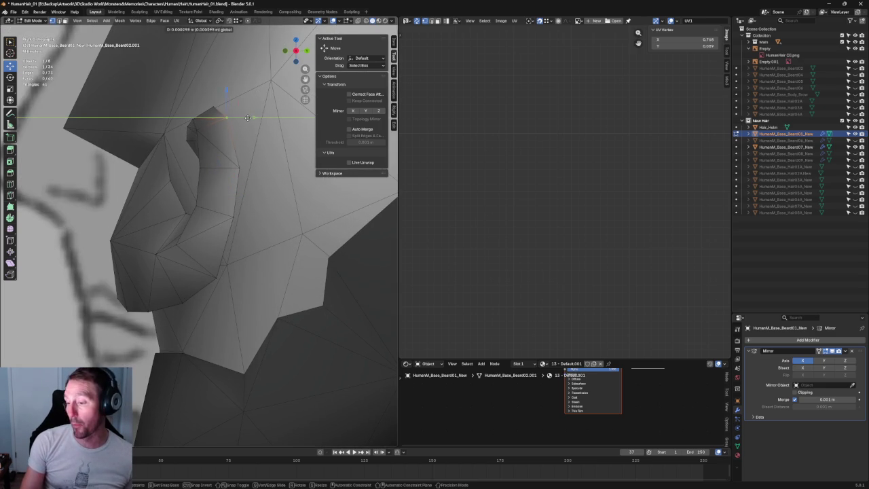
left_click(252, 117)
key("g")
key("y")
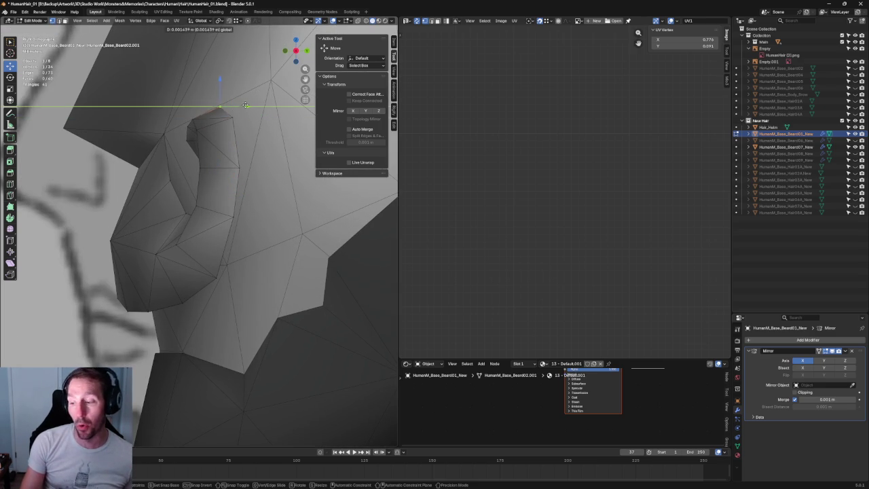
left_click(242, 105)
Box-select the vertices above the ear, then orbit and zoom out to a front view
mouse_move(170, 115)
left_mouse_down()
mouse_move(195, 152)
mouse_move(228, 131)
left_mouse_up()
middle_click_drag(229, 131, 218, 169)
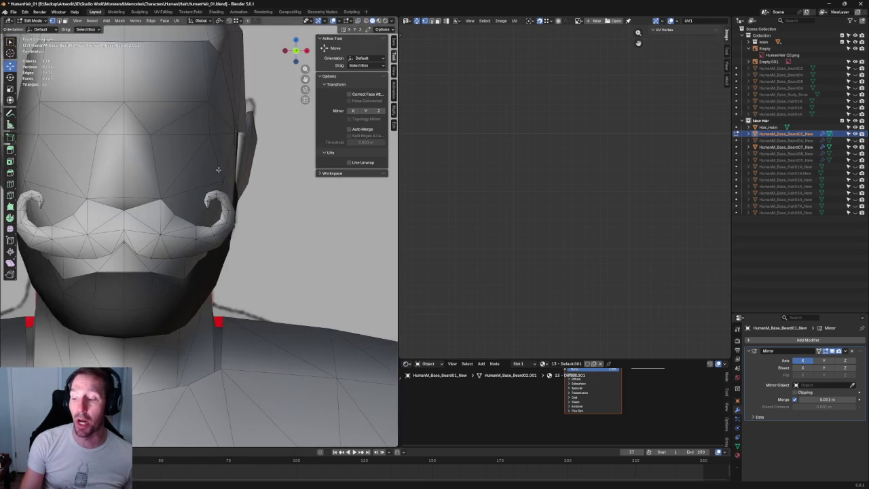
scroll(218, 169, "down", 5)
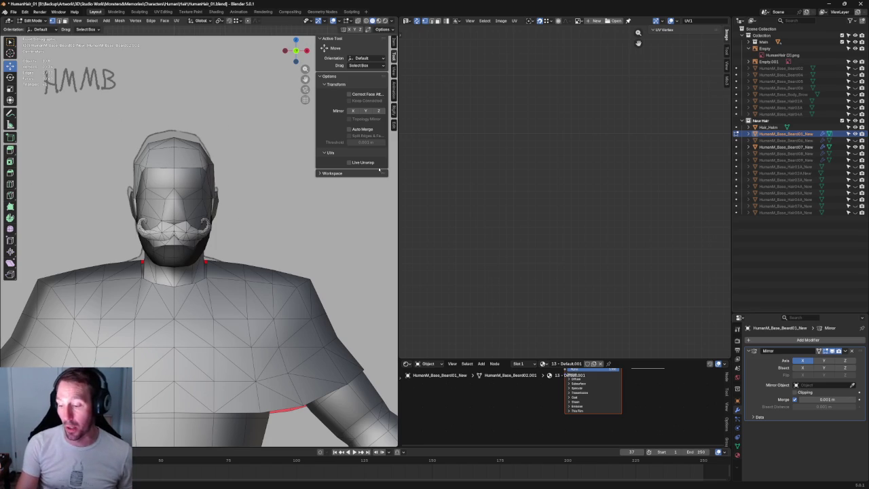
In right orthographic view with X-ray on, slide one mustache vertex along Y
scroll(180, 224, "up", 5)
mouse_move(180, 224)
middle_mouse_down()
mouse_move(246, 146)
mouse_move(193, 155)
middle_mouse_up()
key("KP_3")
scroll(204, 203, "up", 3)
key("shift+z")
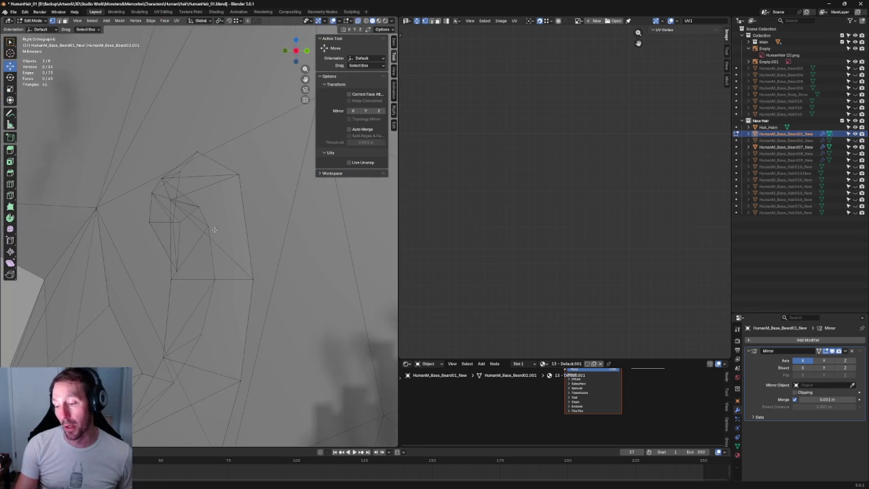
left_click_drag(188, 197, 224, 236)
key("g")
key("y")
left_click(210, 229)
key("shift+z")
key("shift+z")
Slide a second mustache vertex higher up along Y
middle_click_drag(210, 228, 217, 89, "shift")
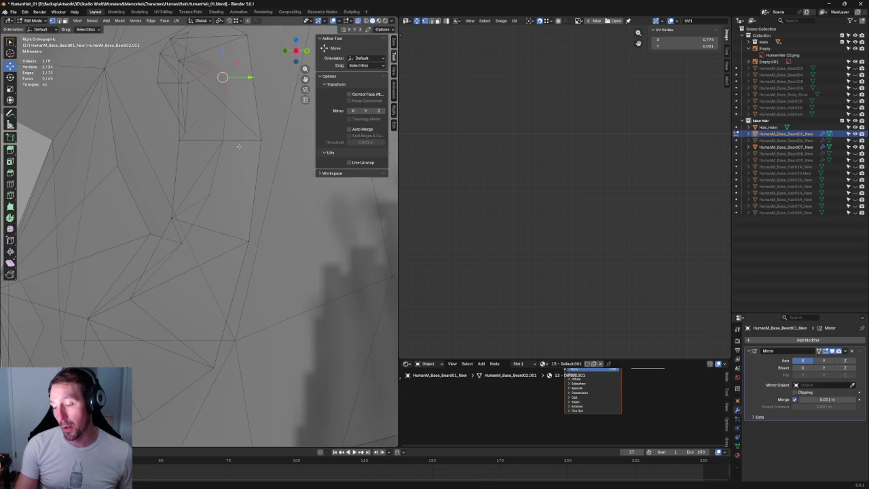
left_click_drag(236, 130, 192, 205)
key("g")
key("y")
left_click(243, 169)
scroll(204, 234, "down", 2)
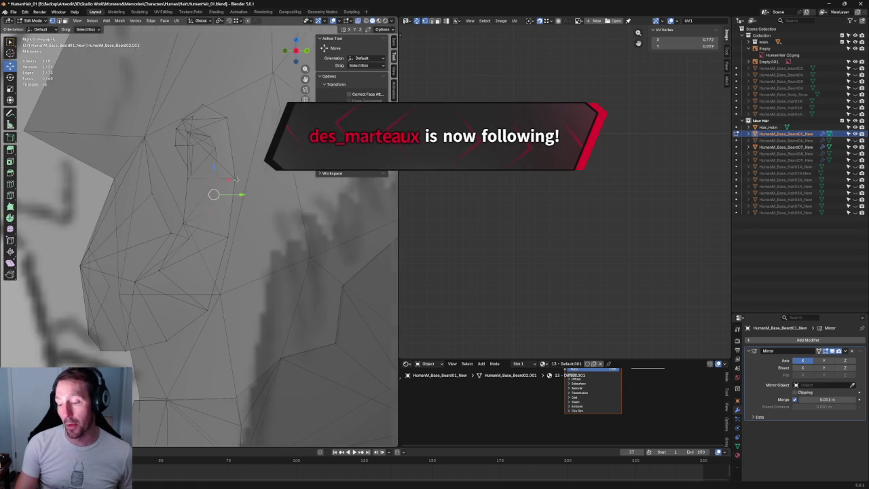
In front orthographic view, select the curl-tip faces and frame the view on them
middle_click_drag(204, 234, 298, 244)
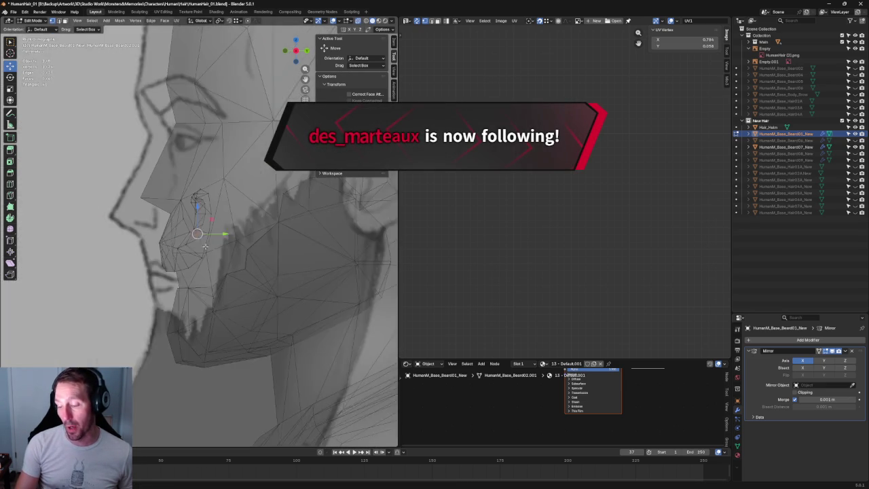
key("KP_1")
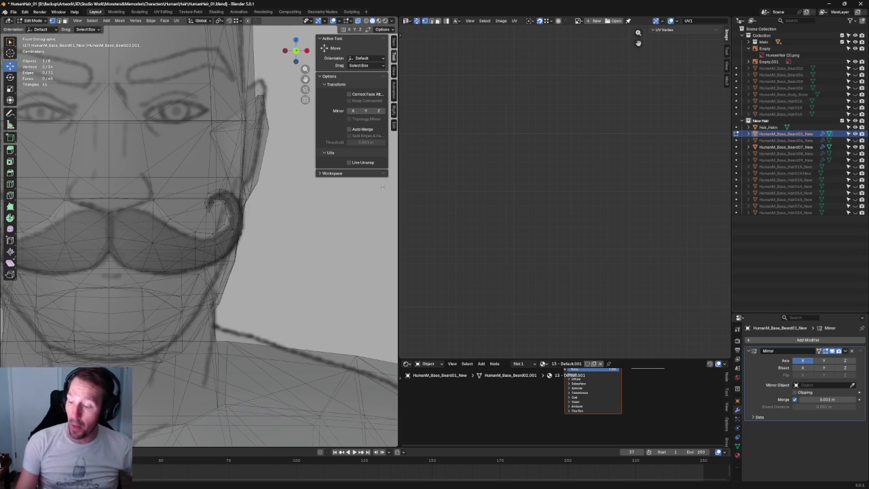
scroll(214, 214, "up", 5)
scroll(214, 213, "up", 2)
left_click_drag(131, 95, 294, 188)
left_click_drag(168, 167, 226, 197, "shift")
left_click_drag(249, 157, 237, 157)
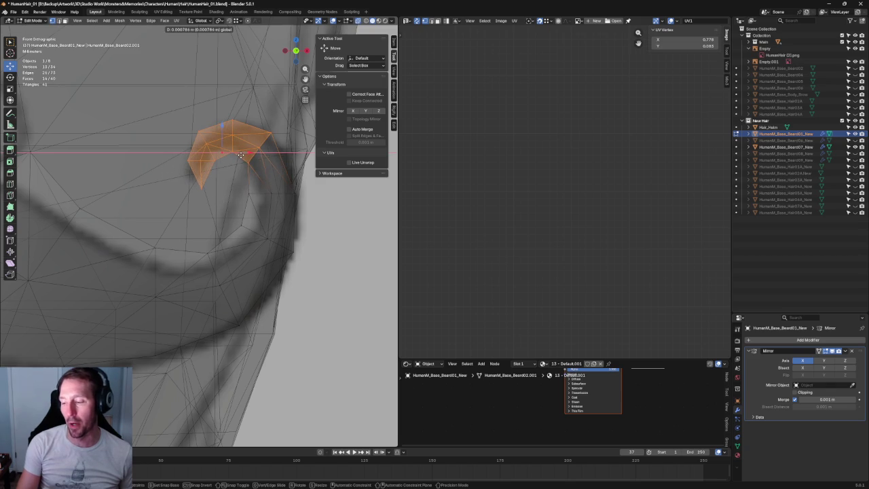
left_click(226, 190)
left_click_drag(226, 190, 225, 190)
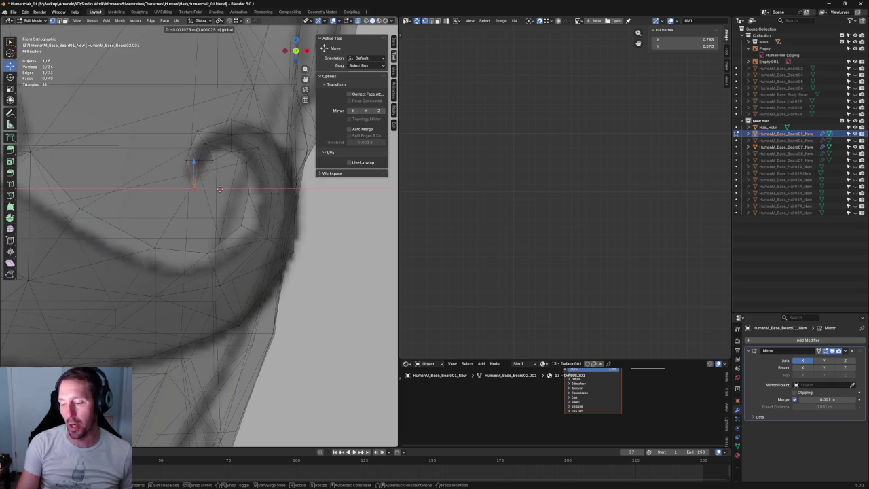
key("ctrl+KP_Add")
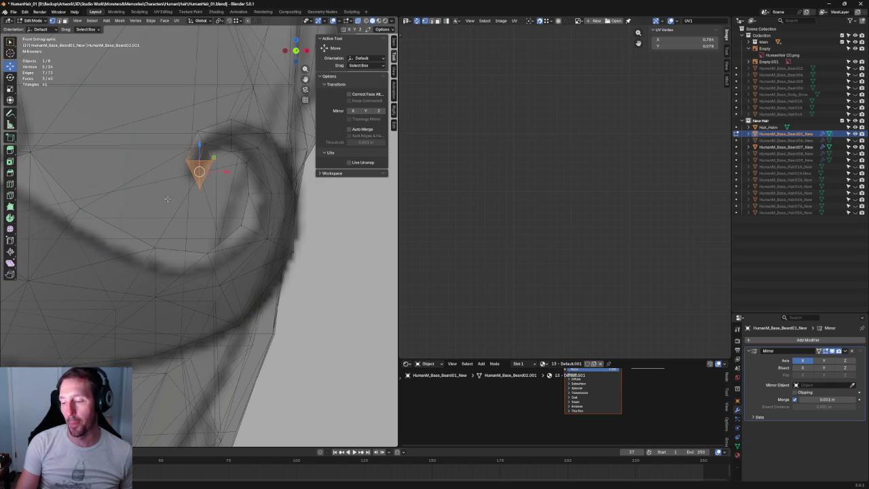
key("KP_Decimal")
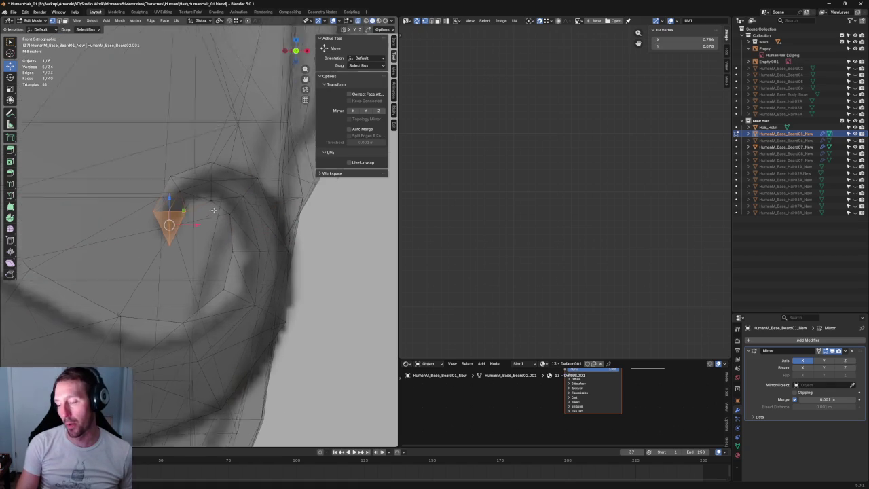
Move the curl-tip vertex right, rotate it, then nudge it down and right
left_click_drag(296, 148, 236, 213)
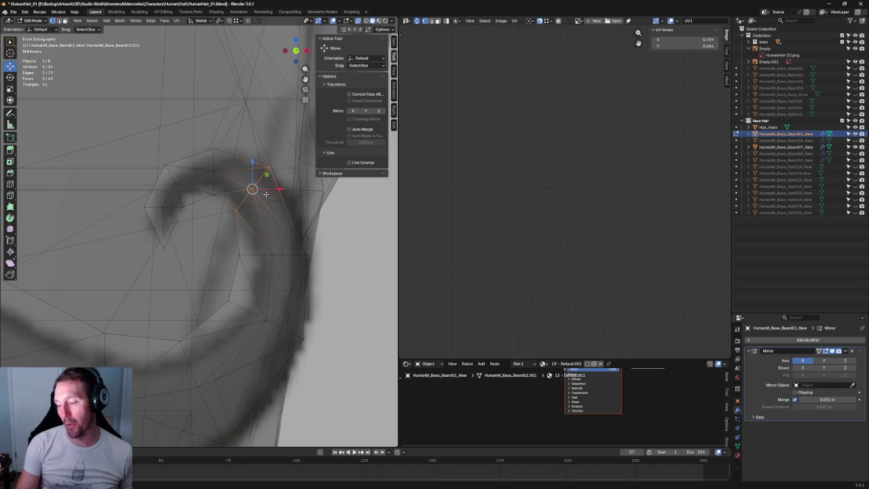
left_click_drag(270, 190, 280, 189)
key("shift+space")
key("r")
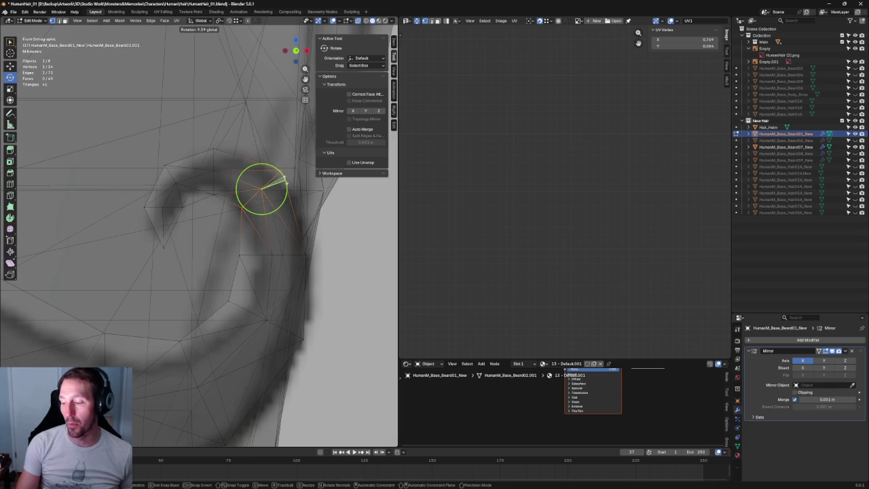
key("shift+space")
key("g")
left_click_drag(261, 189, 264, 192)
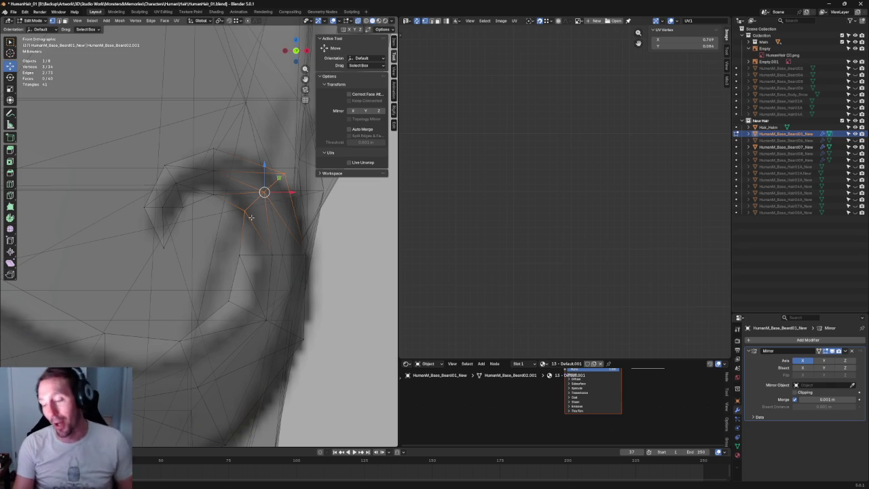
Slide another curl vertex along the X axis instead of Z
mouse_move(234, 102)
left_mouse_down()
mouse_move(186, 152)
mouse_move(233, 209)
left_mouse_up()
key("g")
key("z")
key("Escape")
key("g")
key("x")
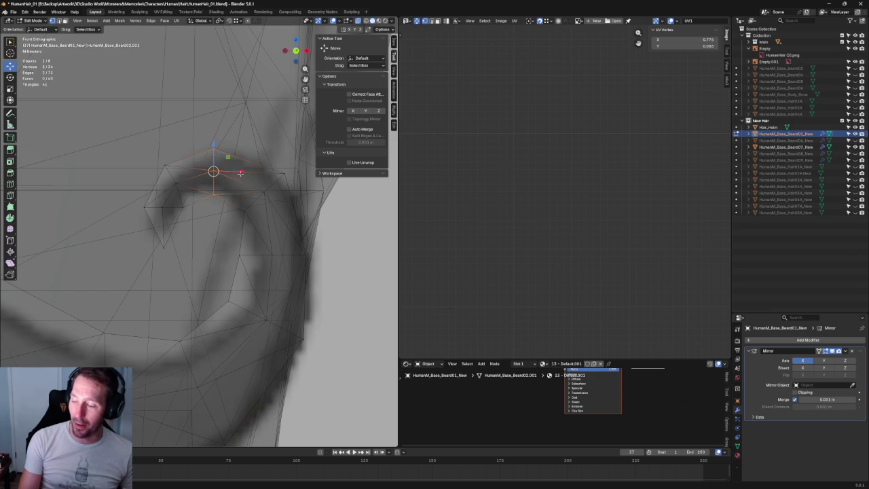
left_click(245, 171)
left_click(219, 126)
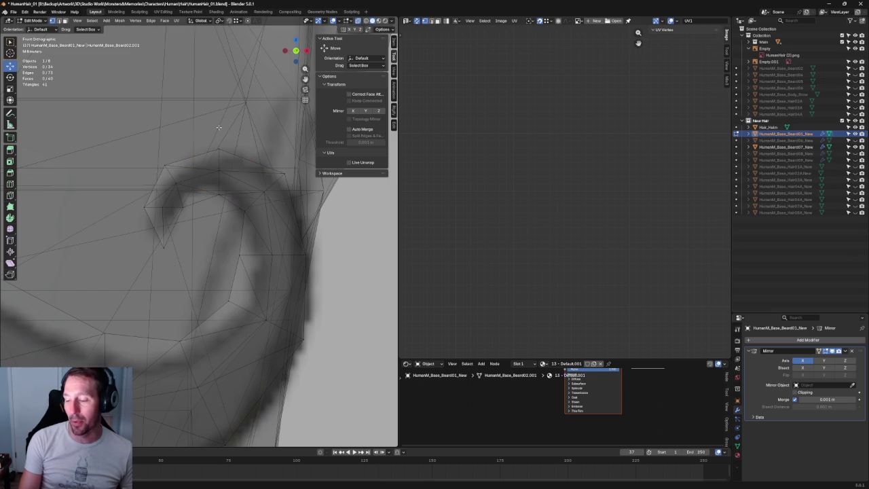
Nudge two more vertices near the curl tip into place, then select the tip faces
left_click_drag(210, 128, 237, 212)
left_click_drag(218, 160, 218, 156)
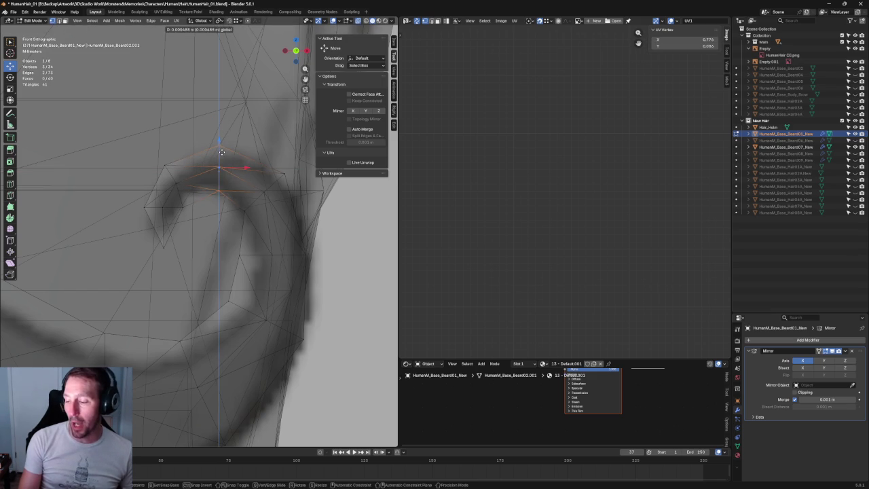
left_click_drag(135, 149, 194, 190)
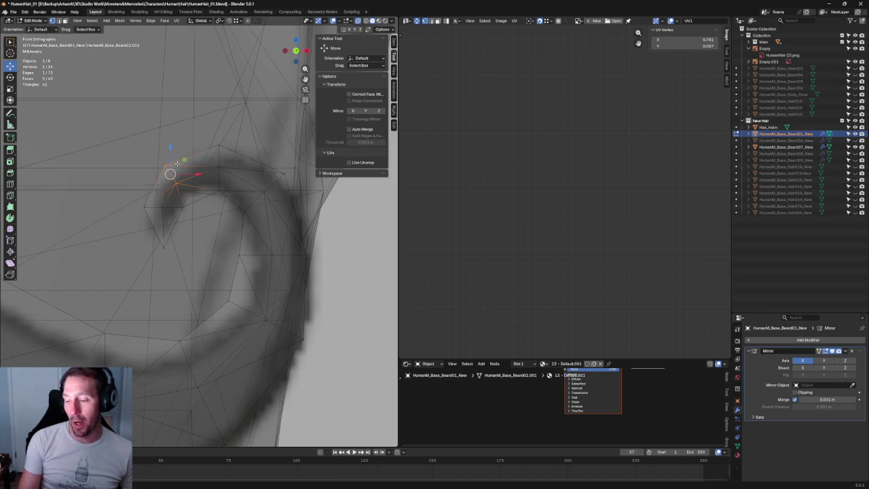
key("g")
left_click(181, 164)
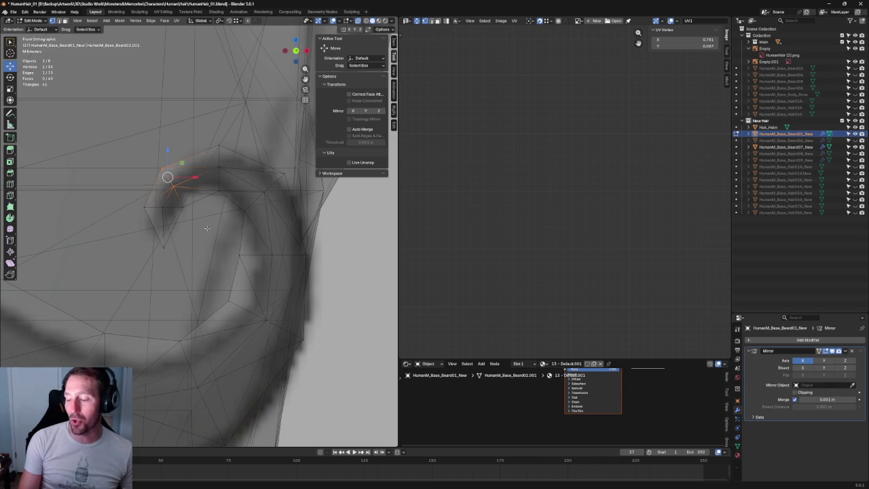
left_click_drag(79, 157, 195, 249)
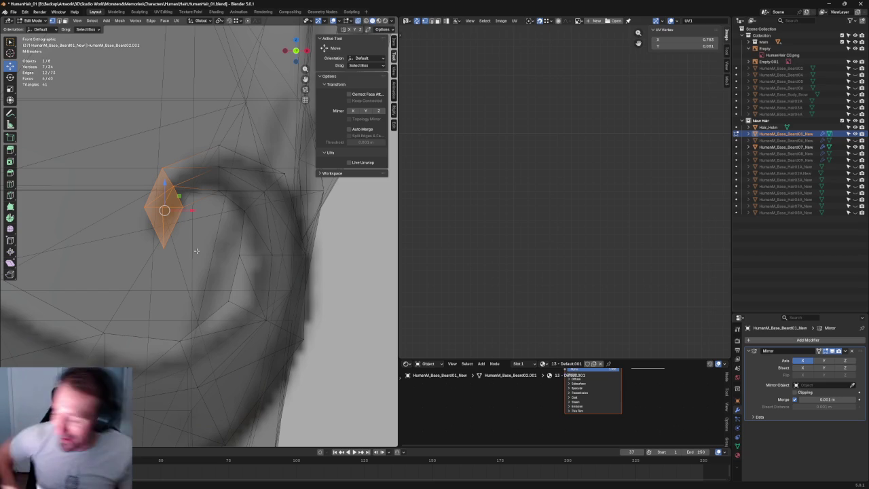
Nudge a lower curl vertex down-left and a higher one slightly right
mouse_move(203, 223)
left_mouse_down()
mouse_move(318, 276)
mouse_move(303, 250)
left_mouse_up()
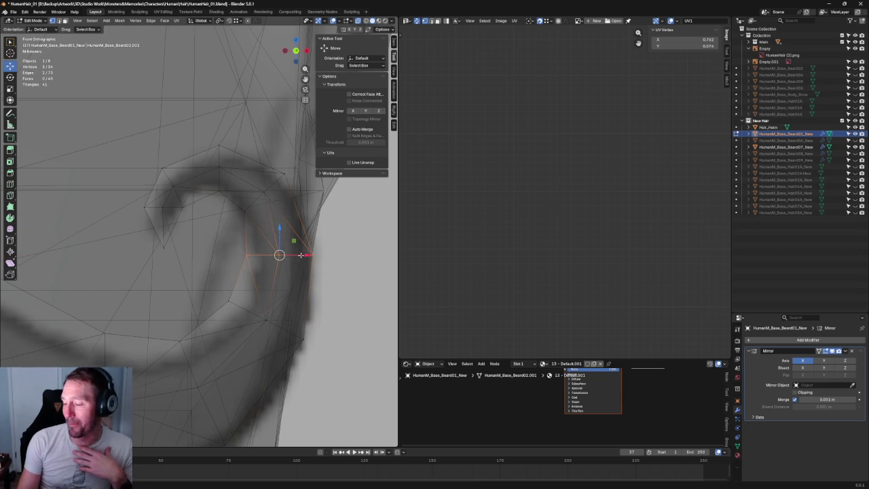
left_click_drag(203, 290, 317, 392)
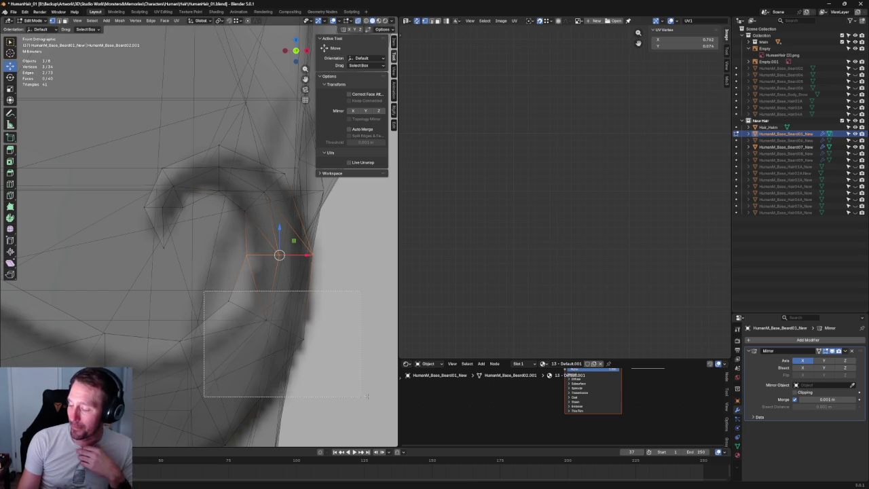
left_click_drag(287, 306, 285, 317)
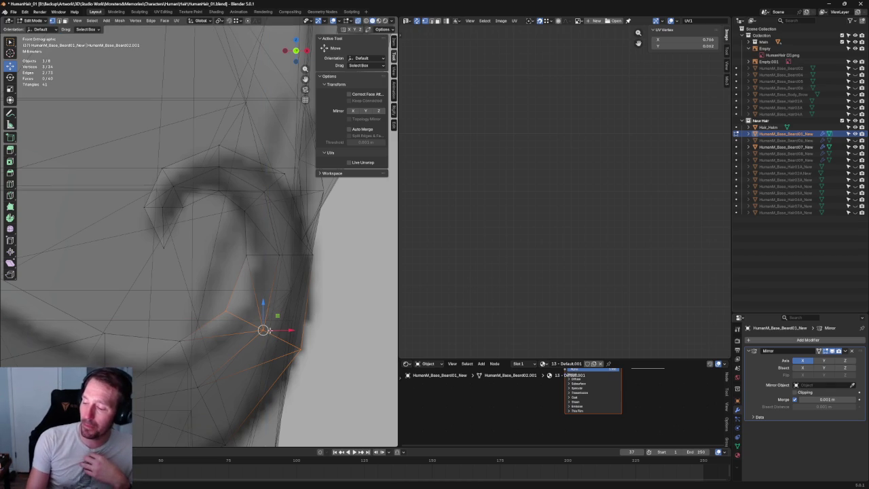
left_click(264, 193)
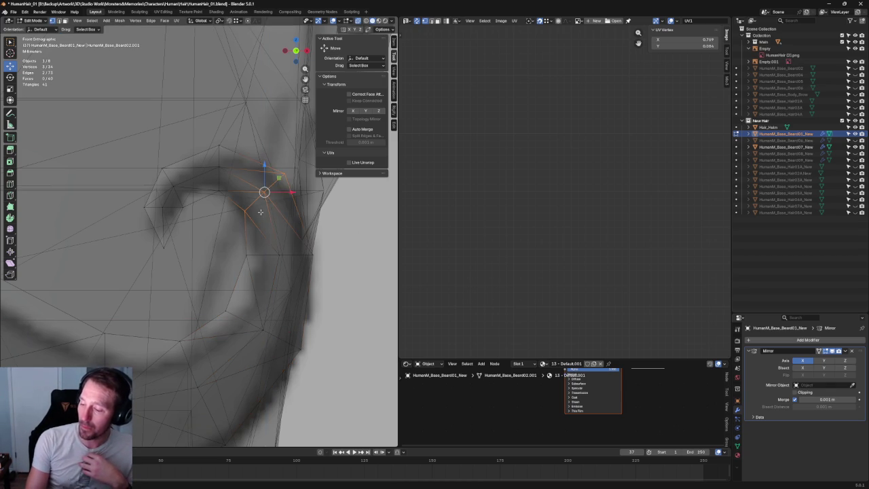
left_click_drag(278, 179, 283, 180)
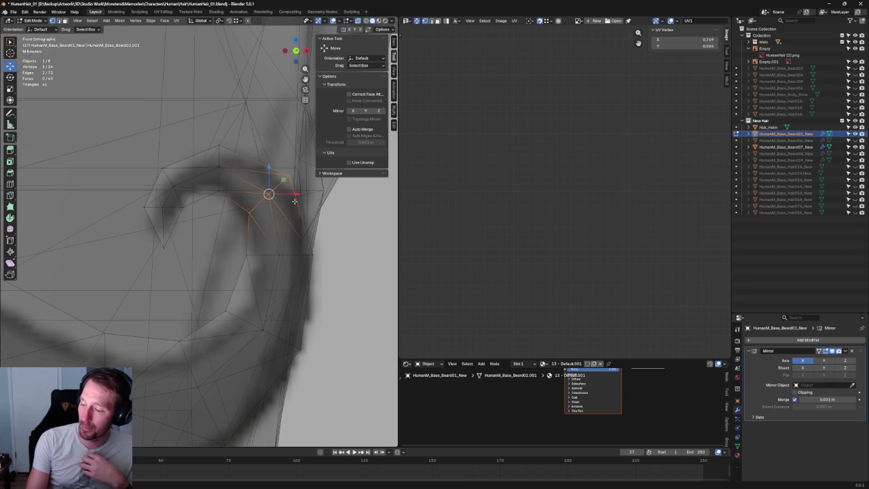
mouse_move(205, 124)
left_mouse_down()
mouse_move(244, 189)
mouse_move(223, 165)
left_mouse_up()
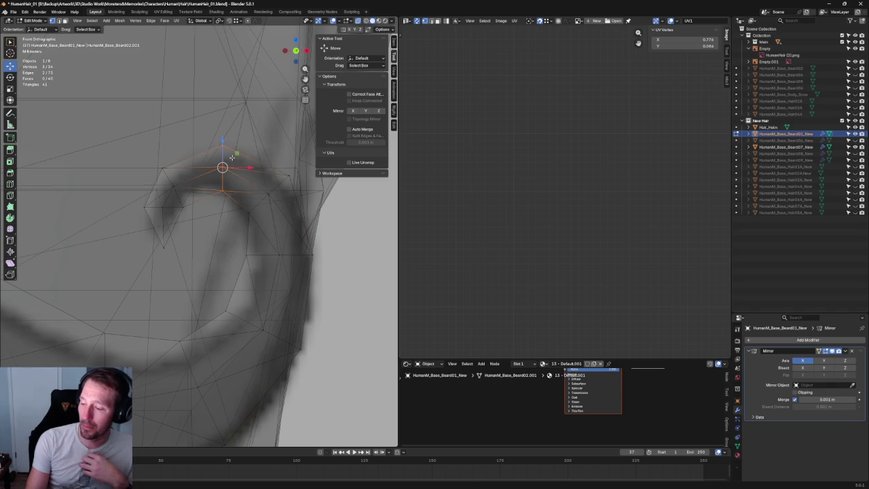
Slide the outer vertex of the curl sideways
left_click(332, 269)
left_click(281, 254)
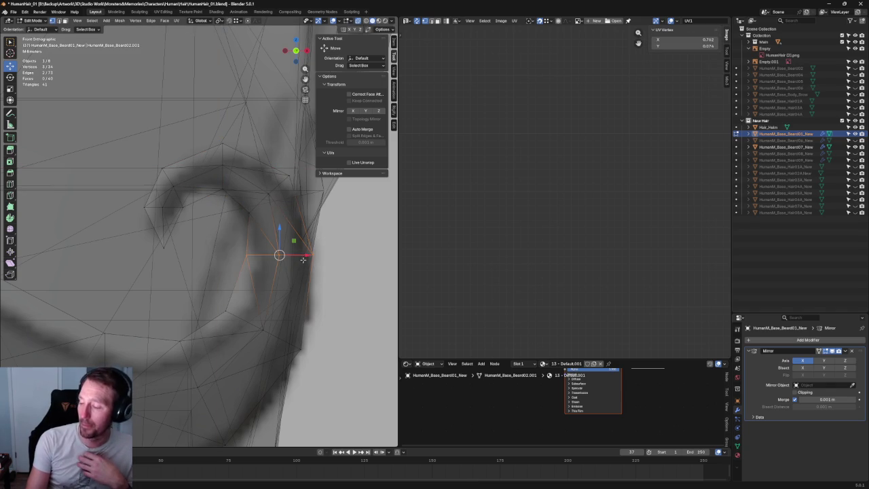
left_click_drag(305, 254, 308, 255)
left_click(307, 255)
left_click_drag(314, 284, 239, 346)
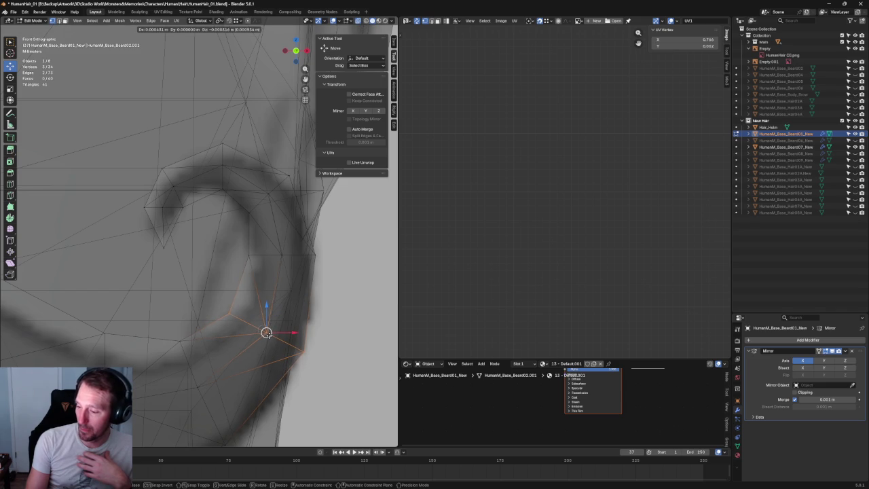
left_click(316, 263)
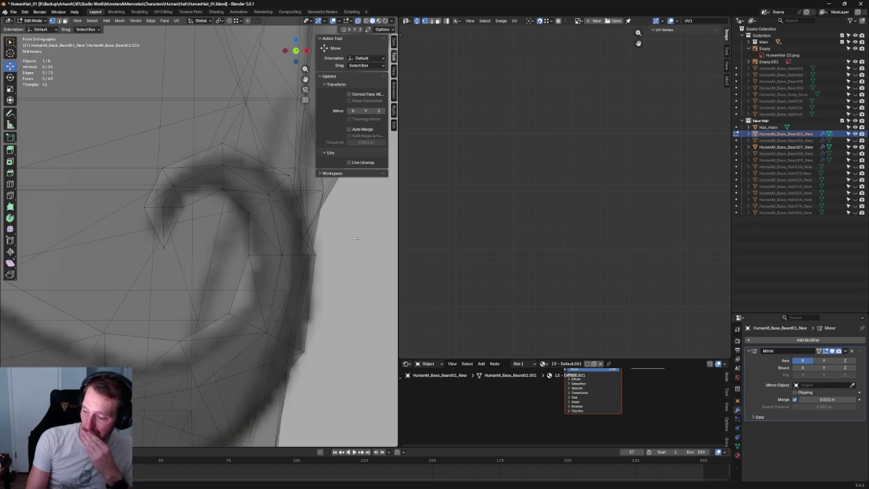
Select the vertices along the lower curl and rotate them to follow the stroke
left_click(295, 267)
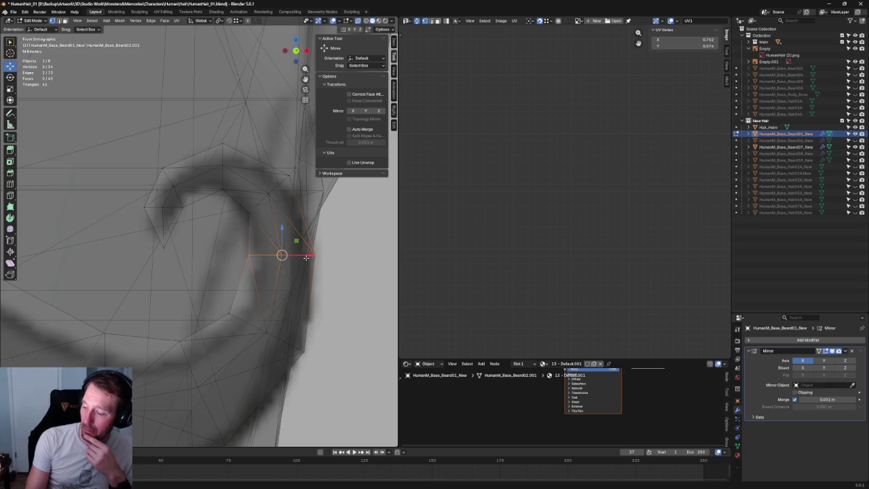
left_click_drag(351, 295, 214, 360)
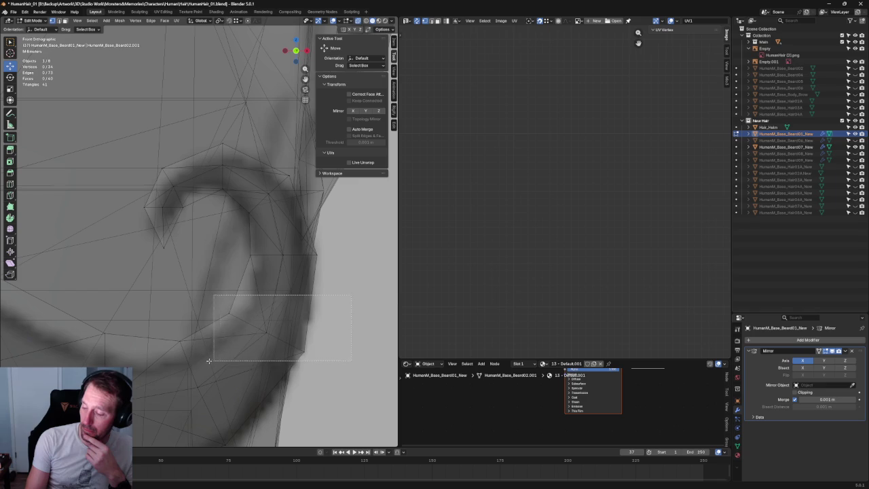
key("shift+space")
key("r")
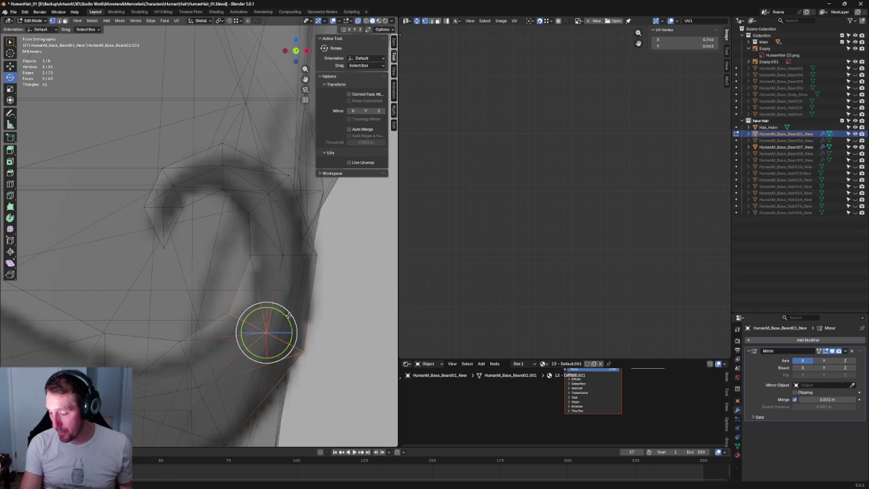
key("shift+space")
key("g")
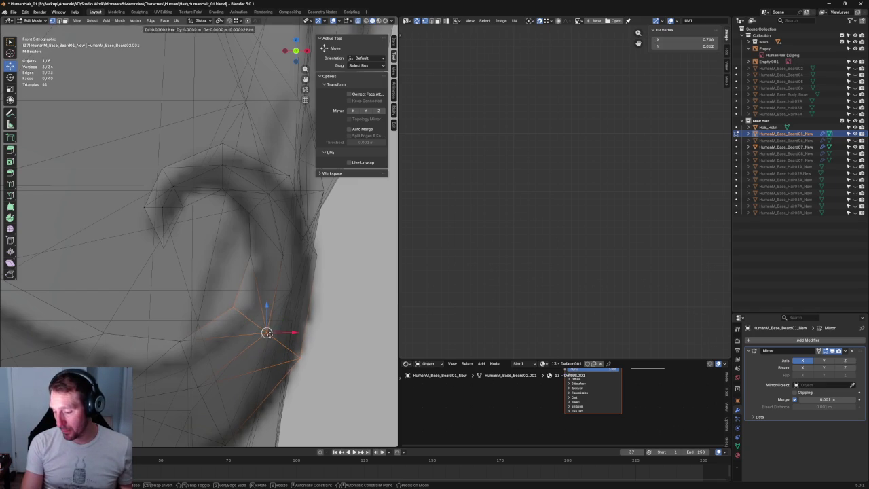
scroll(266, 332, "down", 2)
Shift the selected curl vertices down-left, then left-up, then slightly down
scroll(255, 347, "down", 2)
scroll(255, 347, "up", 3)
left_click_drag(212, 308, 187, 330)
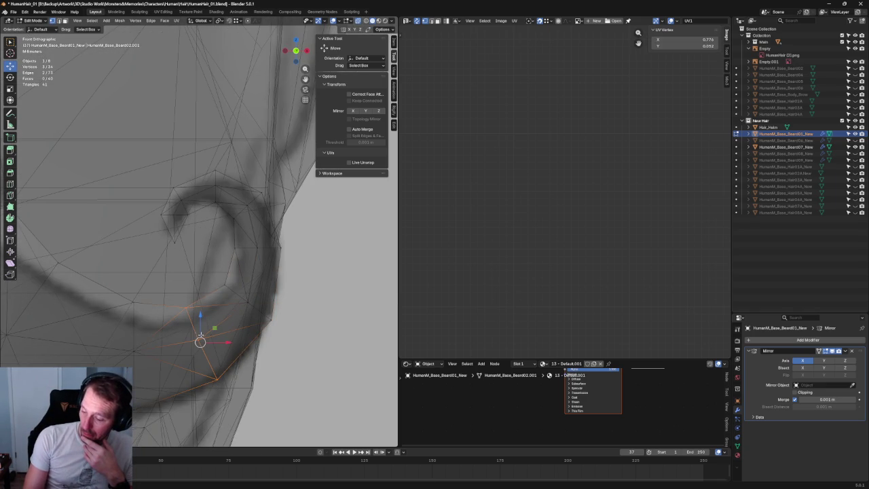
scroll(187, 330, "down", 2)
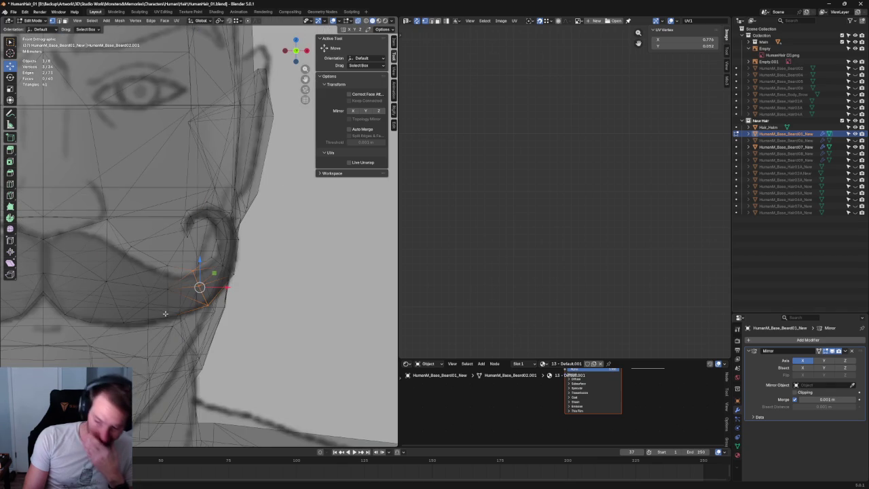
left_click_drag(200, 287, 168, 271)
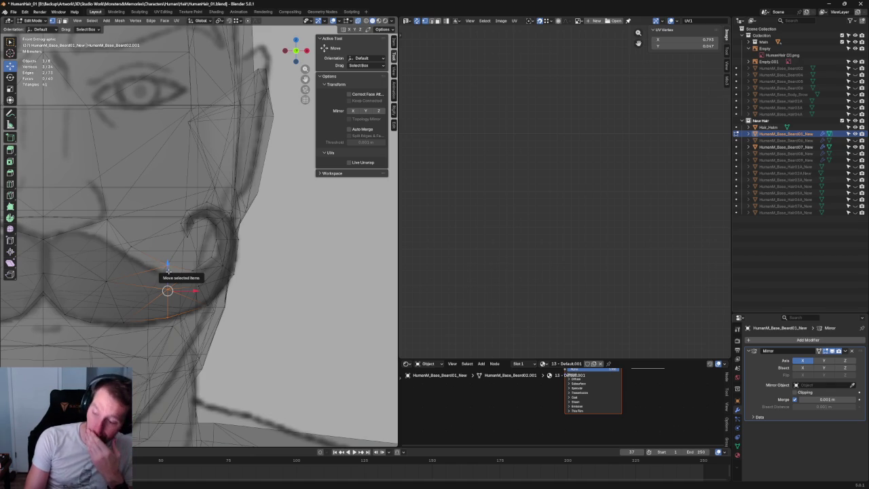
left_click_drag(167, 267, 168, 271)
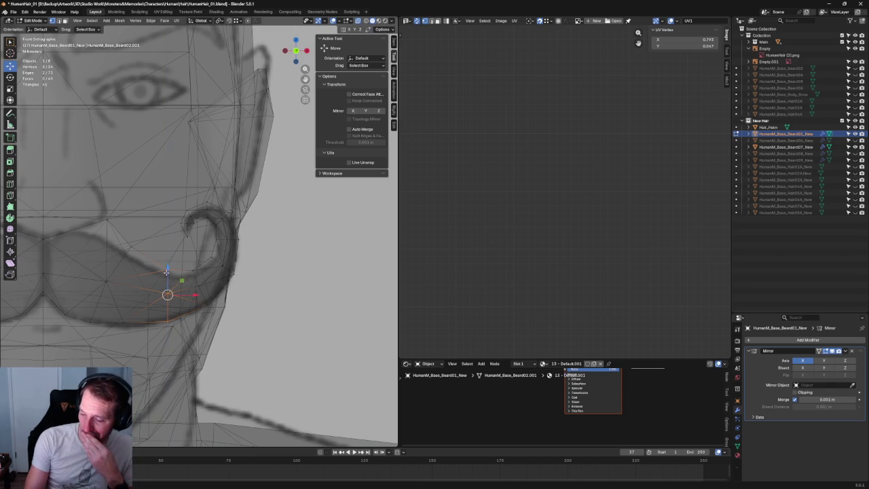
Merge the redundant lower-edge vertices at center and lower the merged vertex
left_click_drag(142, 233, 117, 330)
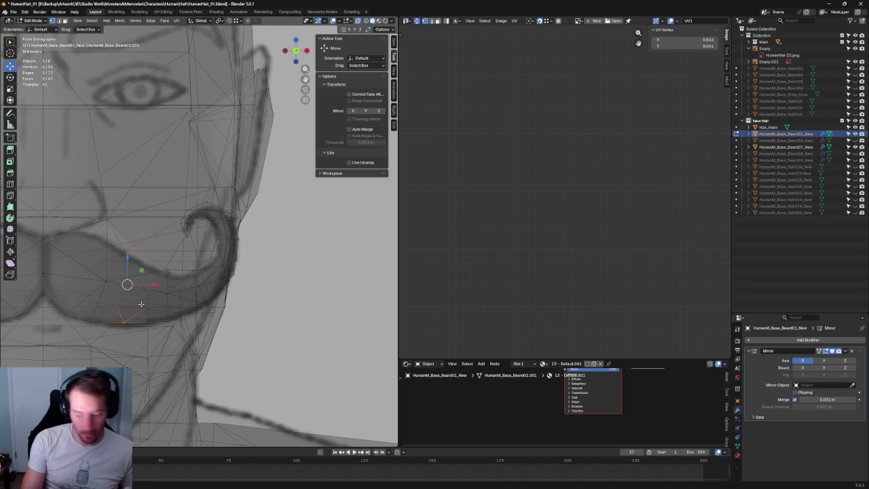
left_click(136, 291)
left_click(134, 282)
key("m")
key("c")
mouse_move(137, 264)
left_mouse_down()
mouse_move(134, 274)
mouse_move(115, 275)
mouse_move(152, 291)
mouse_move(145, 297)
mouse_move(152, 291)
left_mouse_up()
left_click(106, 281)
Slide a lower mustache vertex sideways and move an edge vertex vertically
left_click(135, 291)
left_click(134, 322)
left_click_drag(145, 322, 140, 323)
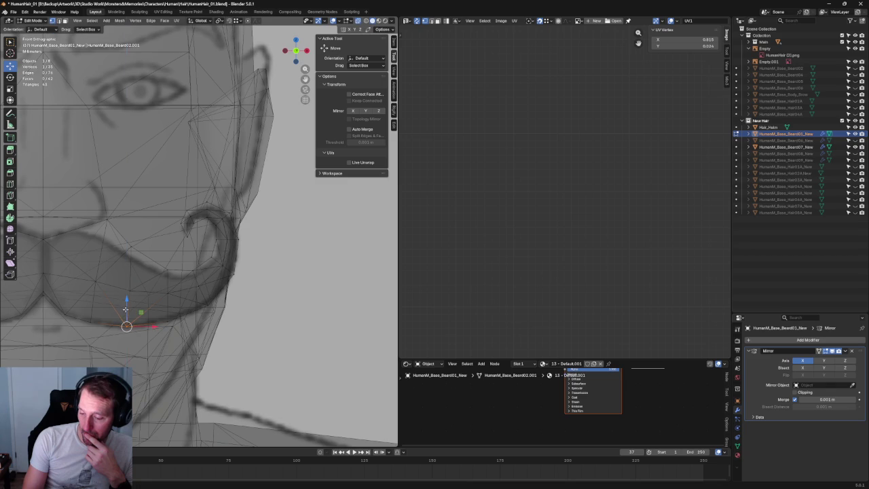
left_click(95, 286)
left_click_drag(95, 264, 95, 278)
left_click(117, 298)
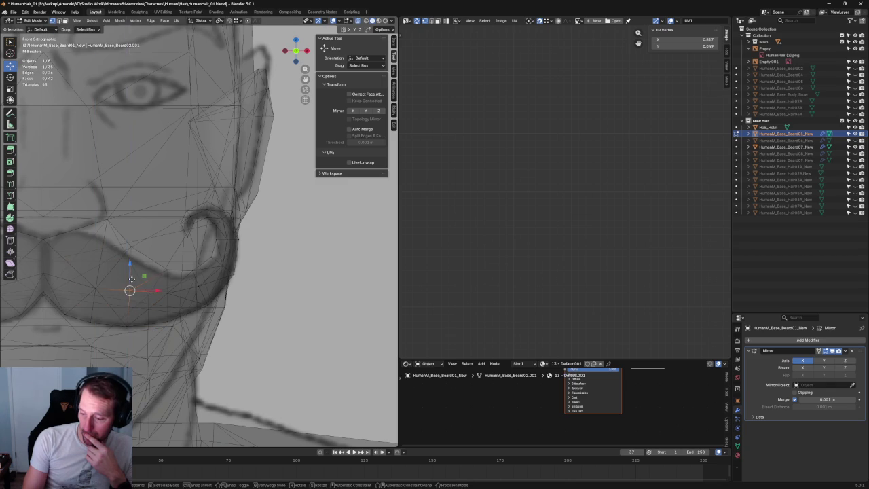
left_click(154, 286)
Line up a pair of mustache vertices by scaling them to 0 on X
left_click(129, 289)
key("shift+space")
key("s")
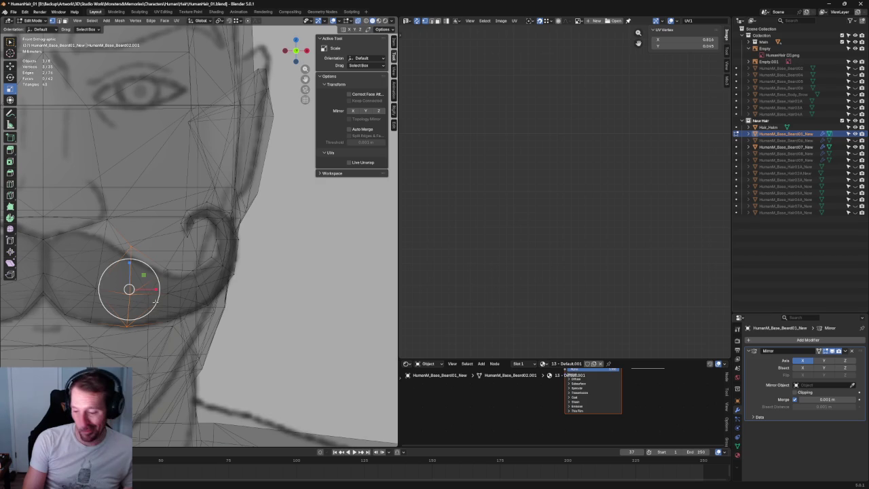
key("s")
key("x")
key("0")
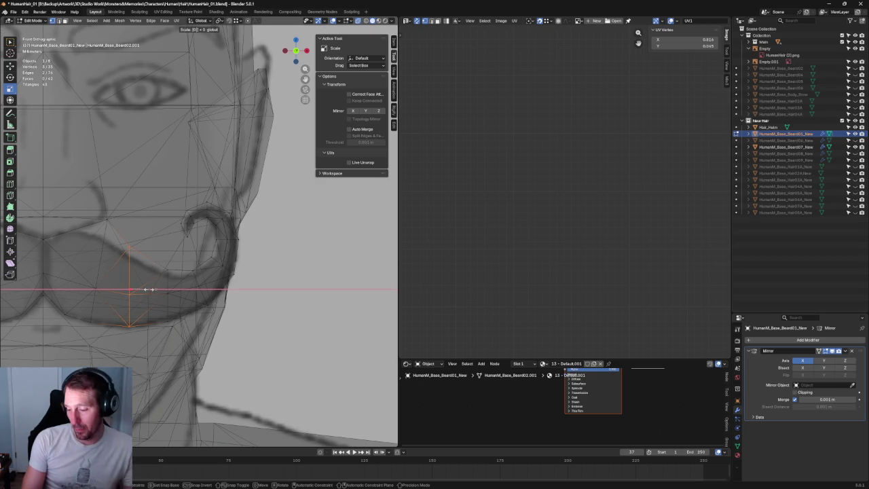
key("Return")
Line up a second vertex pair with S X 0, then clear the selection
left_click(167, 294)
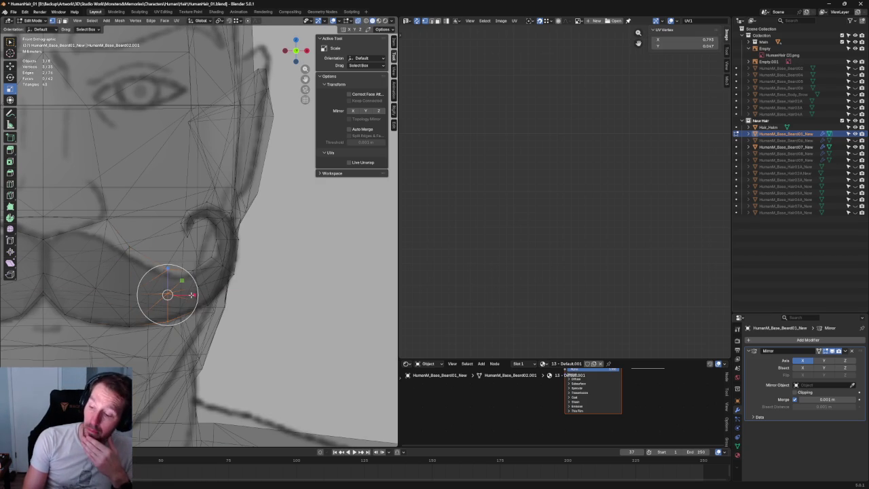
key("s")
key("x")
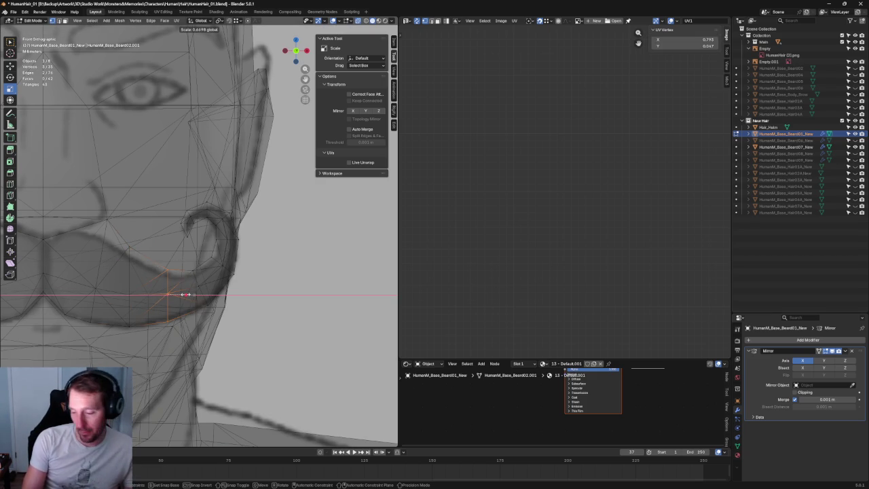
key("0")
key("Return")
key("c")
middle_click(170, 294)
key("Escape")
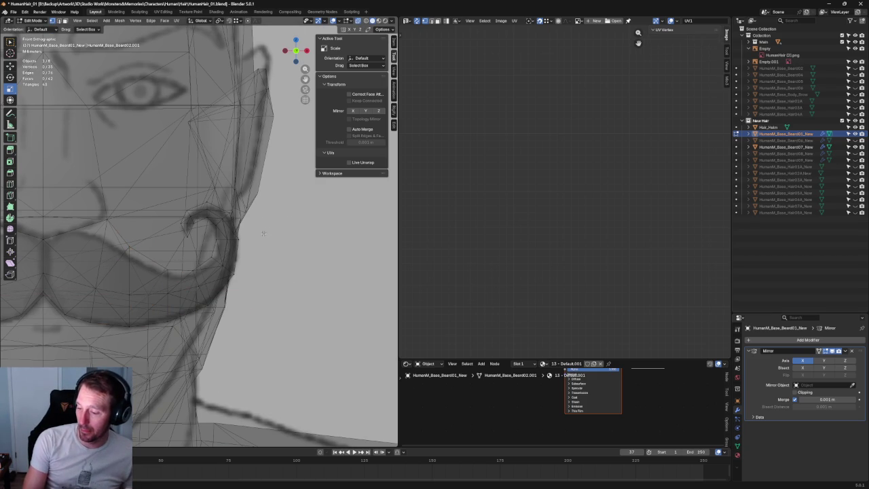
Zoom to the curl tip and rotate its vertex about 10 degrees
scroll(264, 233, "up", 4)
middle_click_drag(278, 241, 248, 257, "shift")
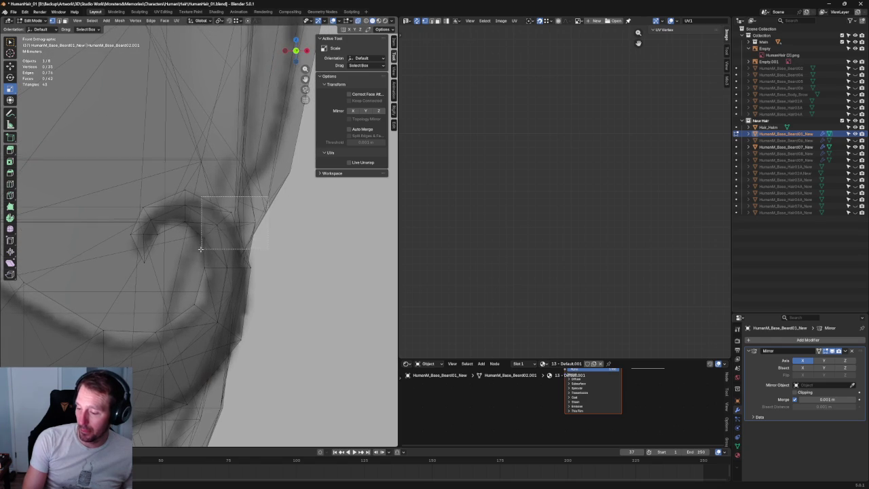
key("c")
left_click(218, 225)
key("Escape")
key("g")
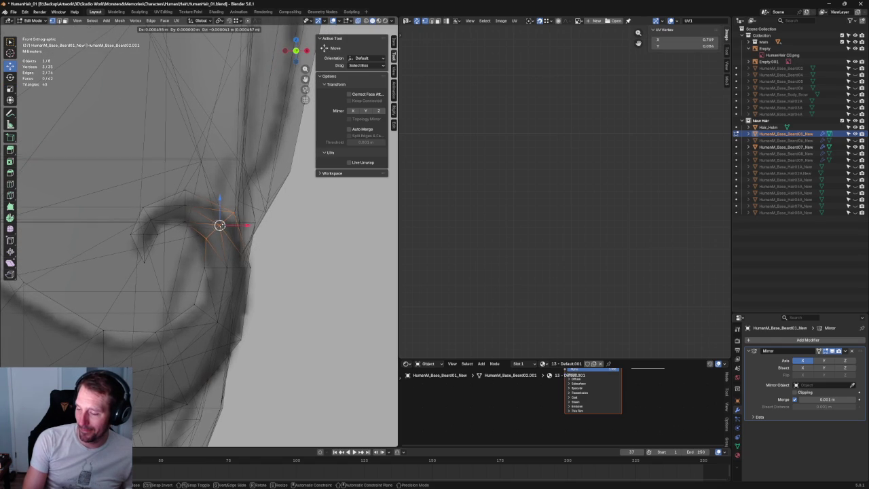
key("Escape")
key("r")
left_click_drag(246, 232, 247, 226)
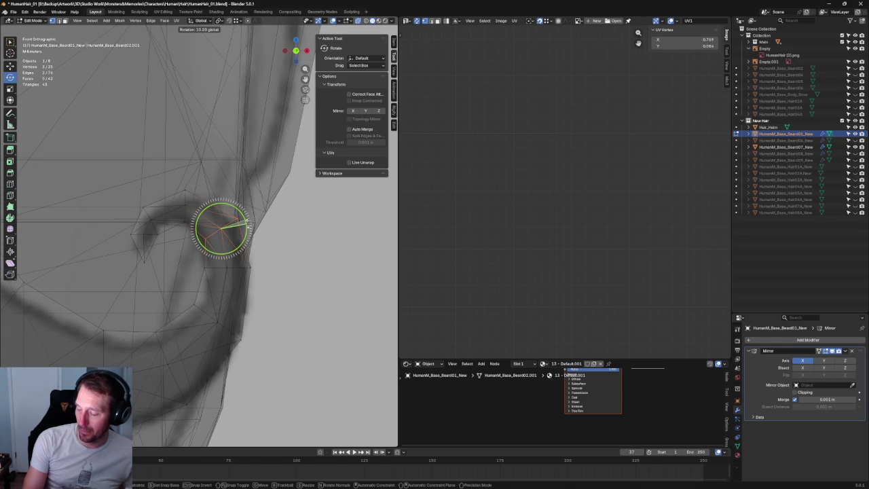
key("w")
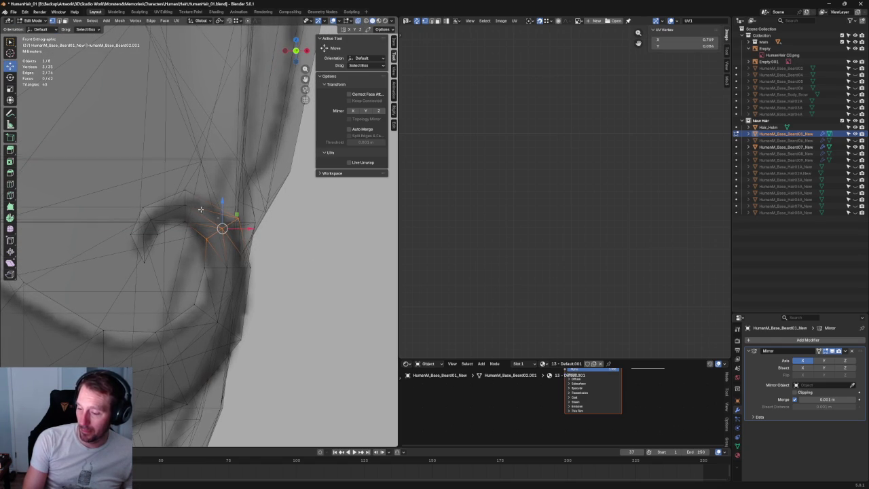
Try scaling the top curl vertex, cancel it, and deselect all
left_click(192, 221)
key("r")
key("s")
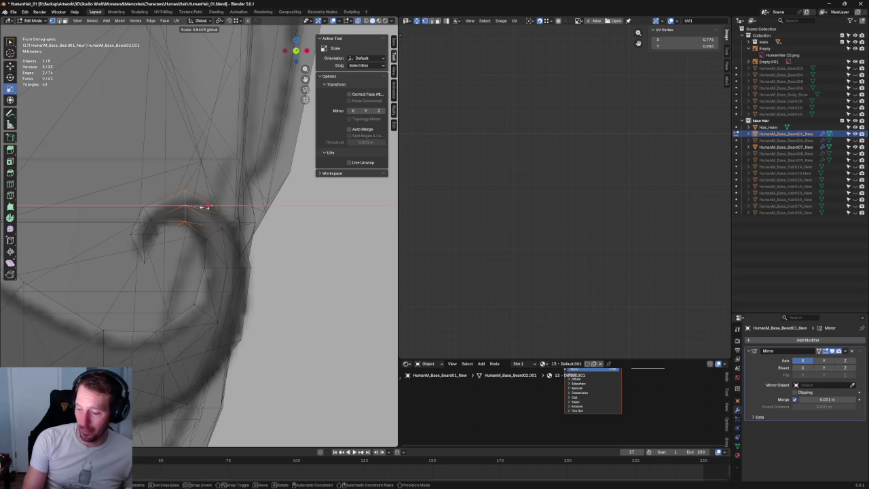
key("Escape")
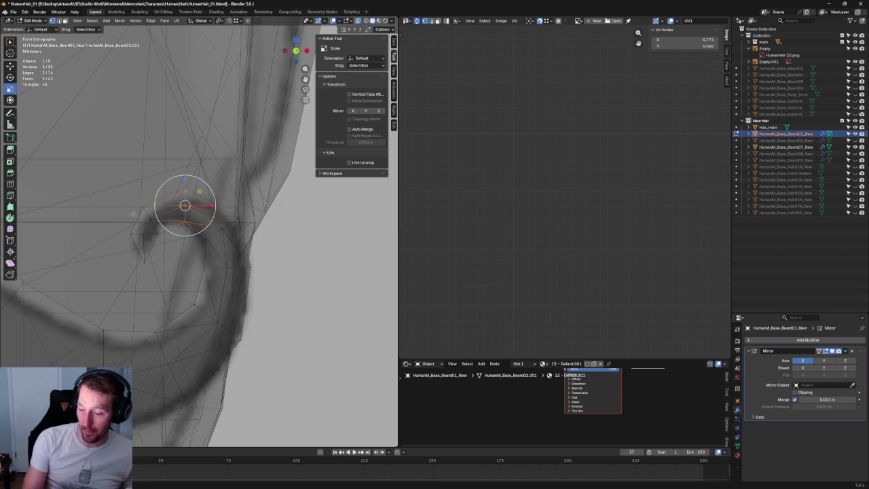
key("alt+a")
Shift an upper mustache vertex vertically with G Z
scroll(194, 236, "down", 2)
middle_click_drag(195, 236, 258, 211, "shift")
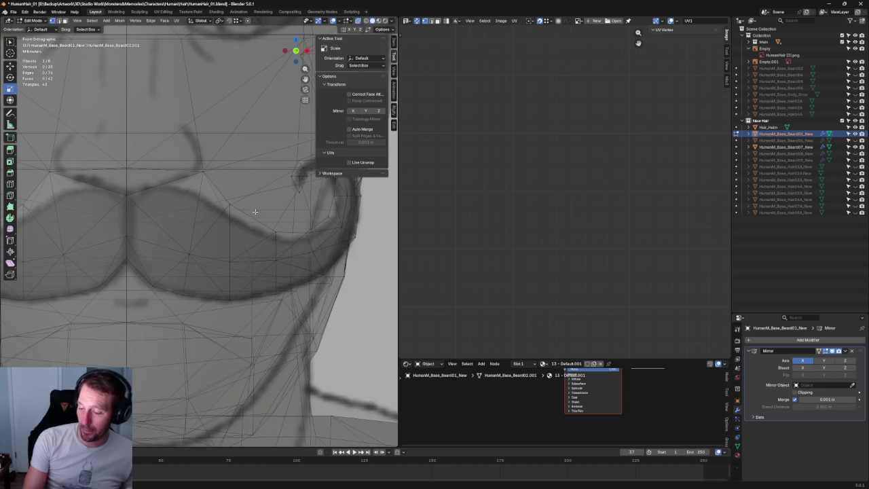
left_click_drag(258, 196, 227, 289)
key("shift+space")
key("g")
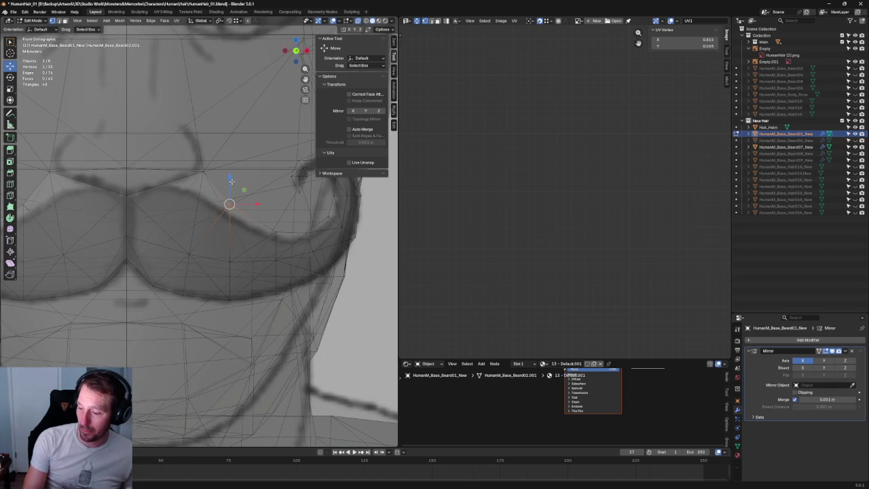
left_click_drag(230, 188, 232, 185)
key("alt+a")
Pull a lower-edge mustache vertex down, then inspect the beard with X-ray on
left_click(190, 257)
mouse_move(188, 248)
left_mouse_down()
mouse_move(210, 259)
mouse_move(166, 268)
left_mouse_up()
left_click(152, 285)
scroll(156, 279, "down", 3)
mouse_move(156, 278)
middle_mouse_down()
mouse_move(194, 252)
mouse_move(189, 277)
mouse_move(163, 278)
mouse_move(131, 248)
middle_mouse_up()
scroll(189, 278, "up", 3)
key("alt+z")
Shift a lip vertex along the depth (Y) axis to follow the side-profile sketch
scroll(151, 274, "down", 4)
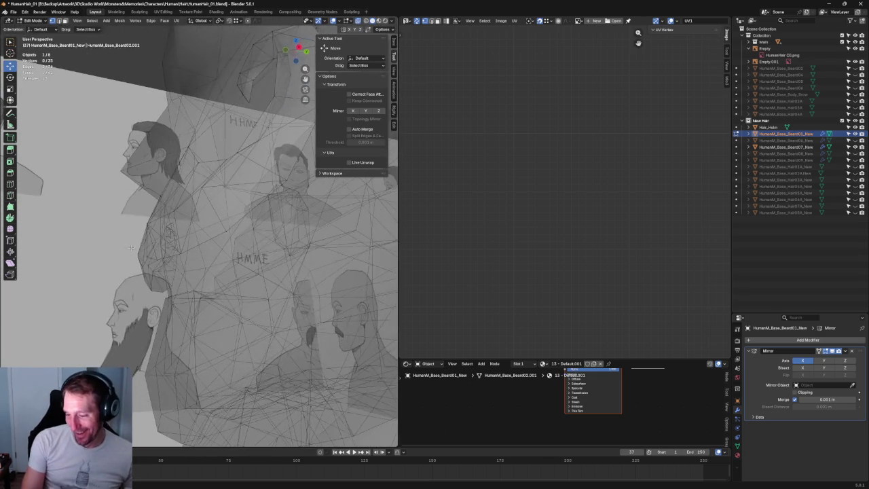
left_click(153, 259)
scroll(152, 259, "up", 5)
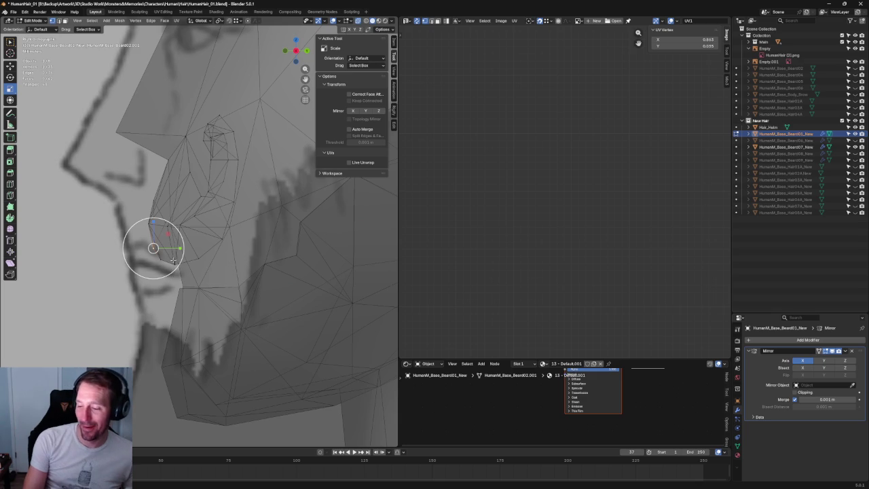
left_click_drag(172, 250, 175, 249)
key("Escape")
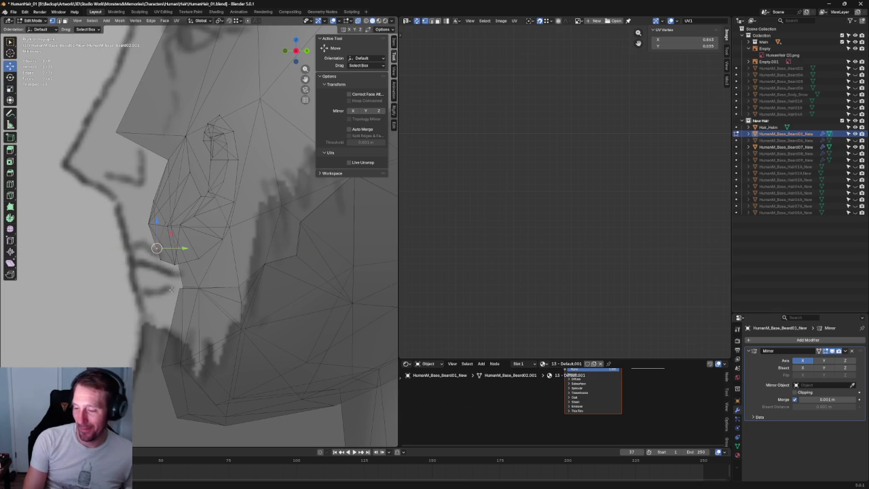
key("alt+a")
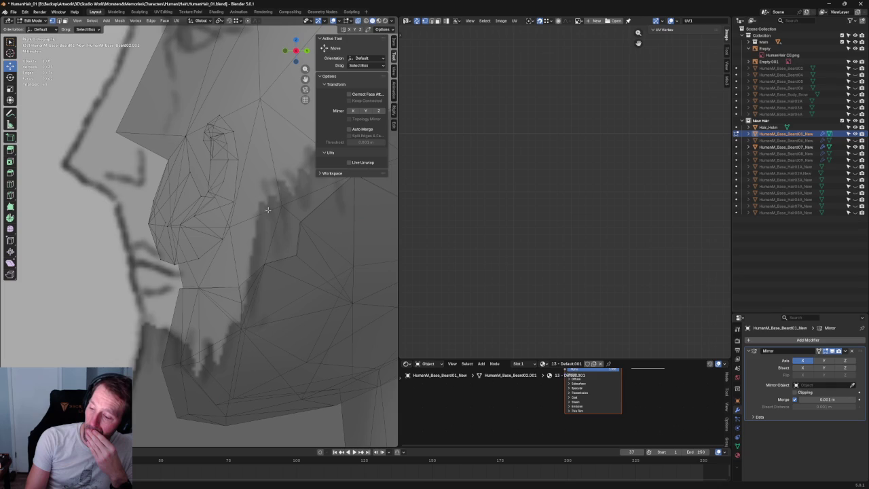
Move the upper-lip vertices in depth onto the sketch, then switch to Front view
left_click(216, 198)
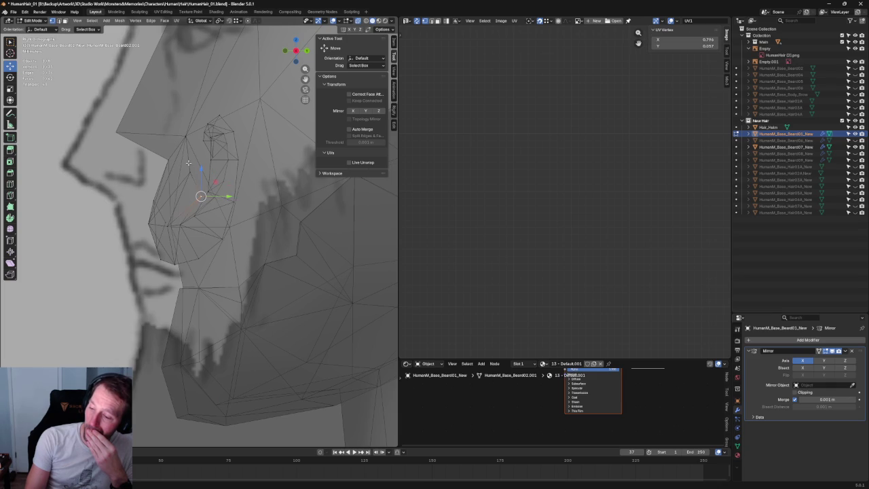
left_click(194, 171)
left_click_drag(212, 172, 208, 169)
key("grave")
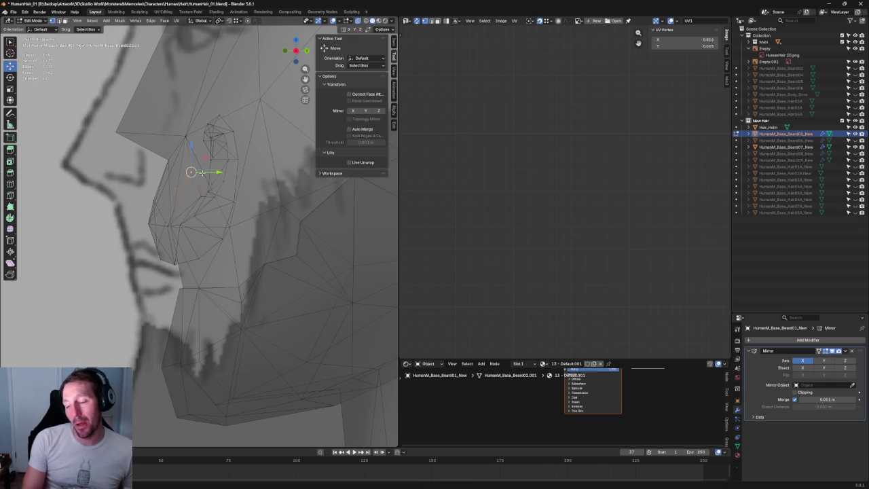
left_click(170, 153)
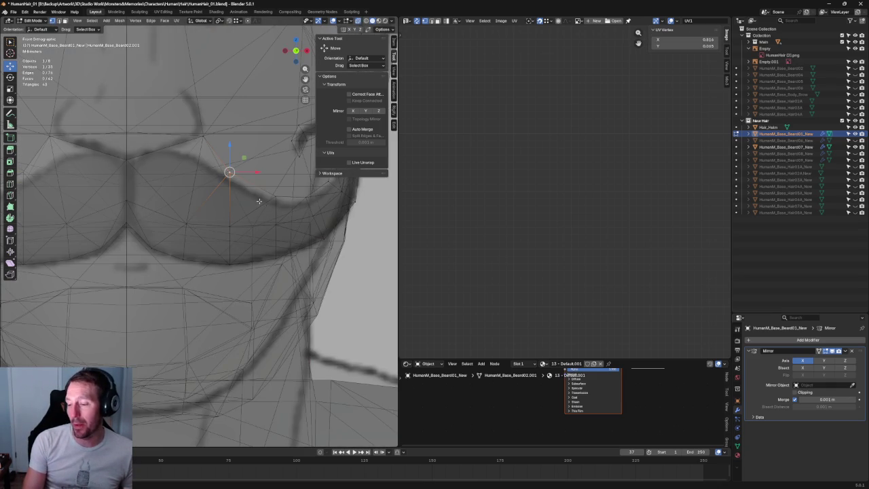
Scale the three middle mustache vertices narrower along X
middle_click_drag(258, 194, 178, 193)
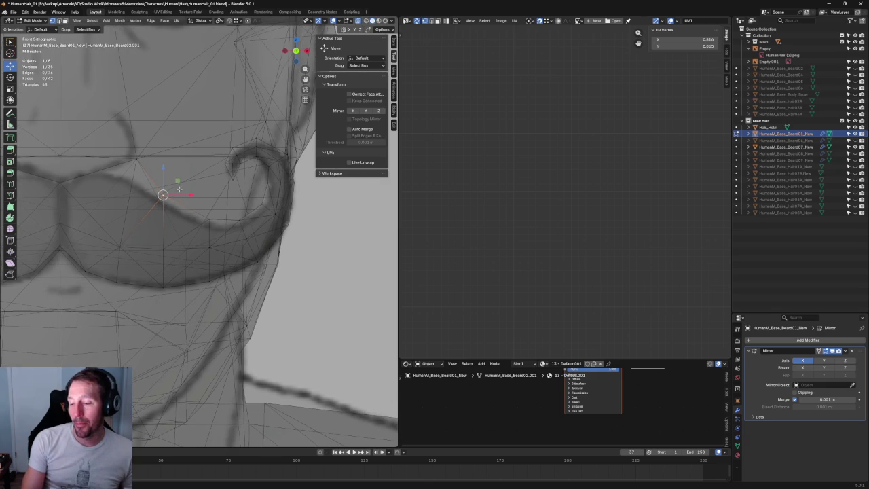
left_click_drag(154, 180, 175, 275)
key("shift+space")
key("s")
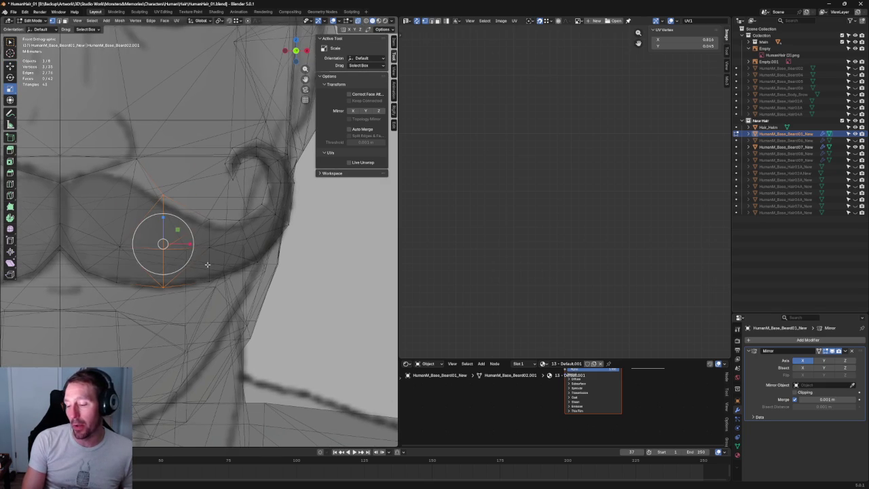
mouse_move(190, 243)
left_mouse_down()
mouse_move(169, 246)
mouse_move(200, 244)
left_mouse_up()
key("shift+space")
Move lower mustache-edge vertices vertically and sideways onto the sketch line
key("g")
left_click(169, 195)
left_click_drag(165, 171, 168, 179)
left_click(118, 265)
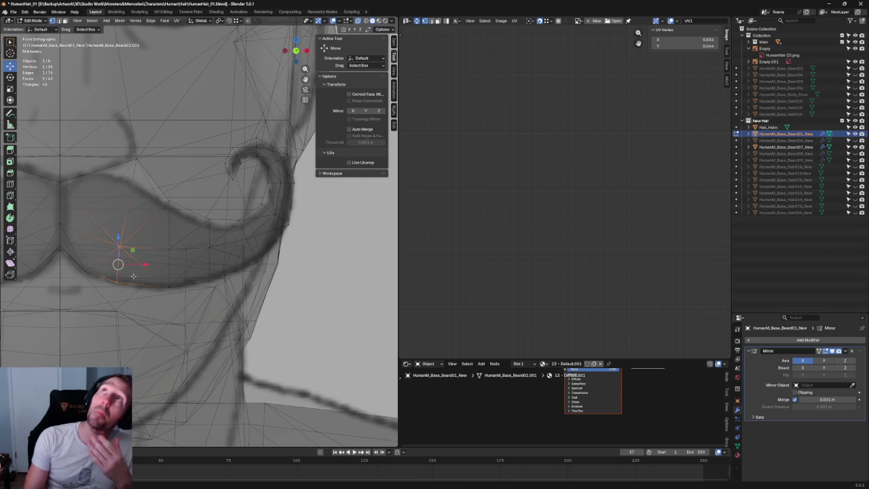
left_click_drag(137, 264, 145, 265)
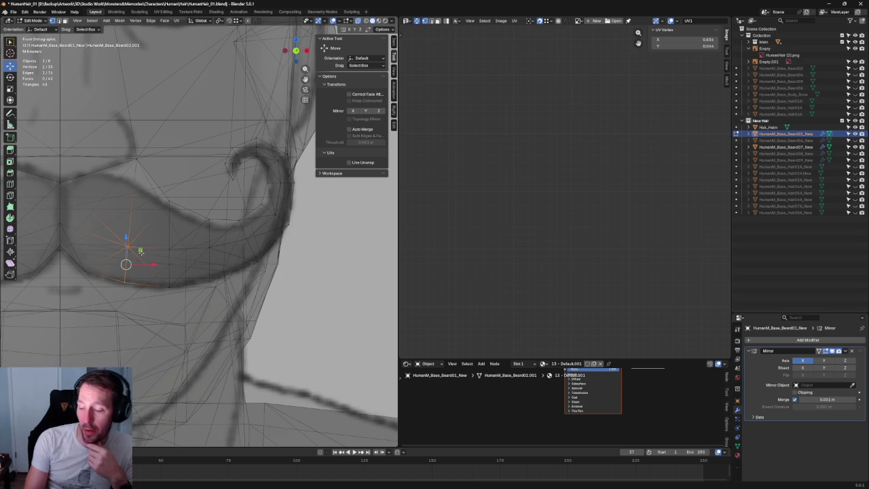
Scale the selected lower vertices closer together along X
key("shift+space")
key("s")
left_click_drag(153, 264, 143, 264)
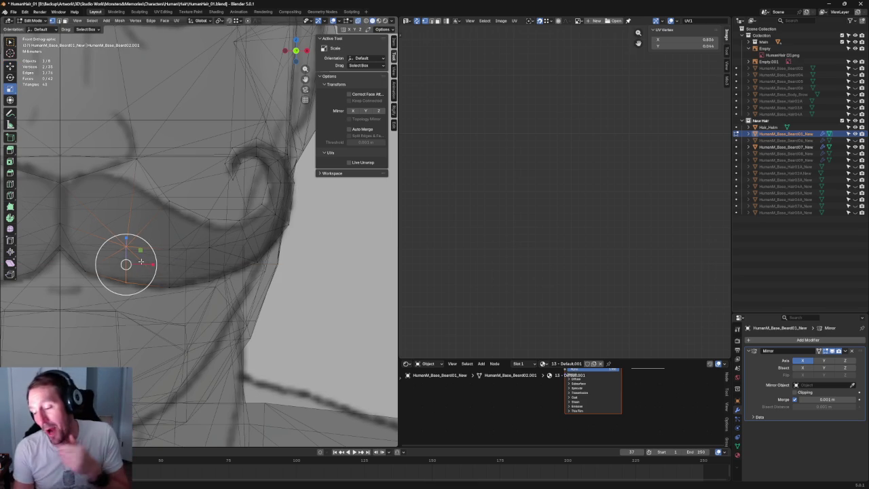
left_click(294, 243)
scroll(296, 215, "up", 2)
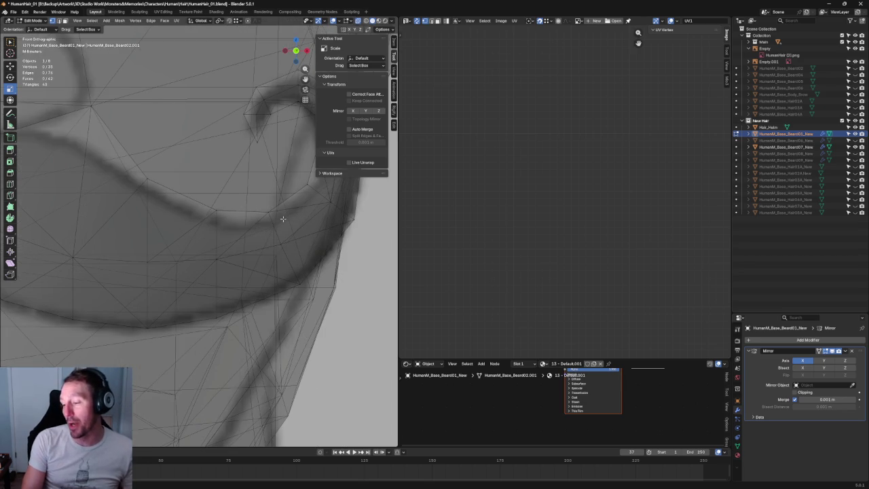
scroll(285, 220, "down", 2)
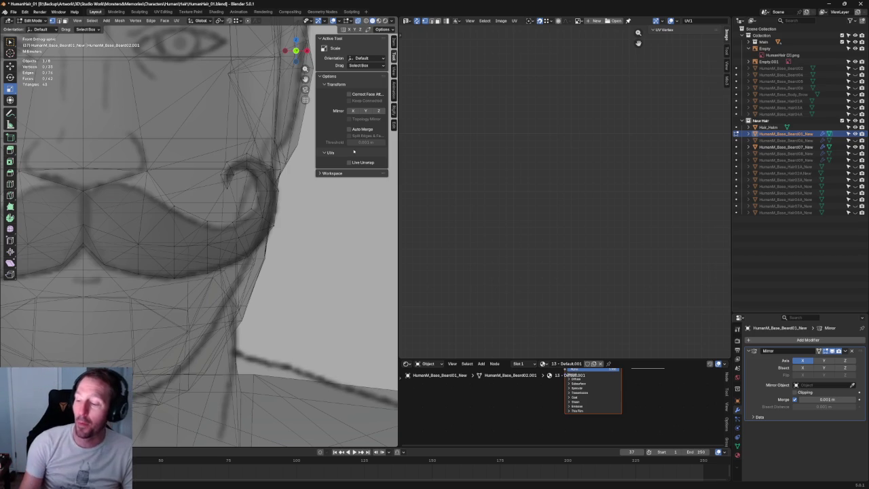
scroll(255, 187, "up", 3)
Move the vertices along the mustache's underside to follow the sketched outline
left_click(298, 200)
scroll(243, 223, "up", 2)
mouse_move(178, 194)
left_mouse_down()
mouse_move(231, 213)
mouse_move(246, 203)
mouse_move(242, 240)
left_mouse_up()
key("shift+space")
key("g")
left_click(246, 200)
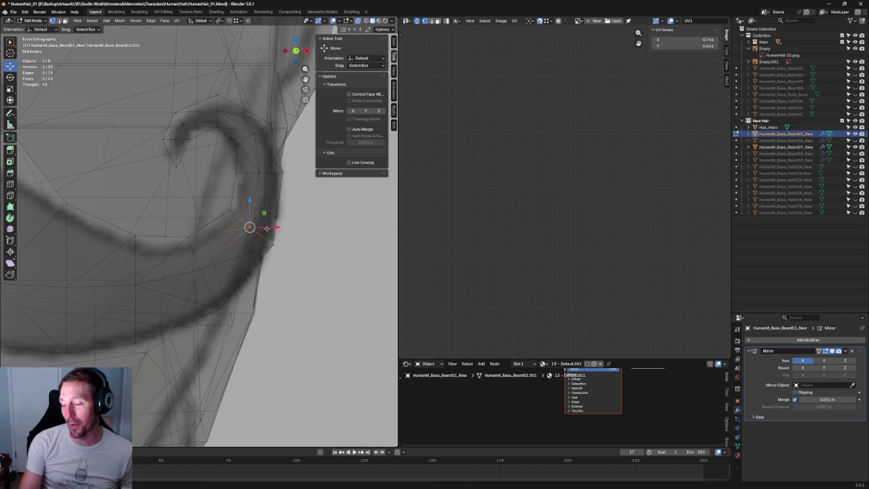
left_click(297, 245)
scroll(305, 249, "down", 2)
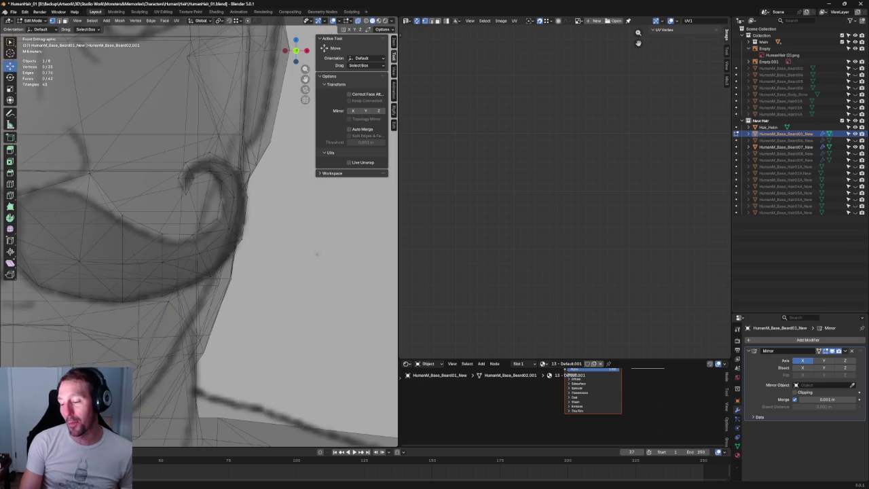
Select vertices on the mustache's outer edge, cancelling a trial X-axis move
left_click(208, 279)
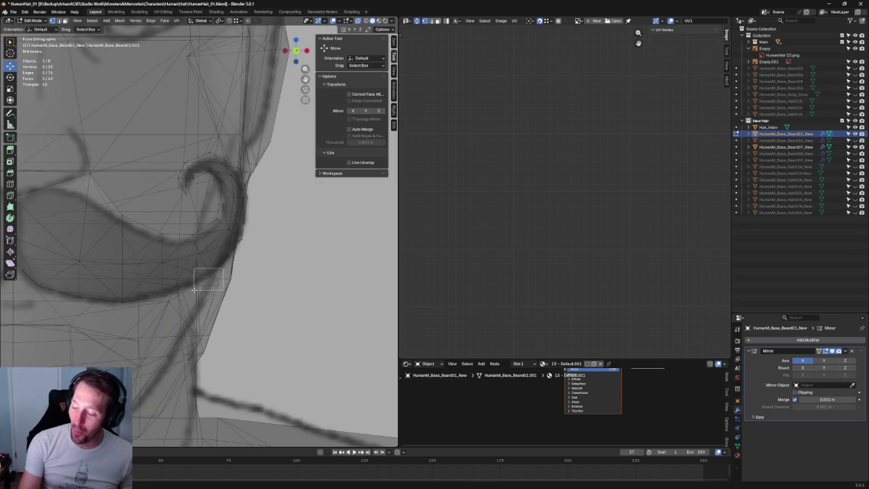
key("g")
key("x")
key("Escape")
left_click_drag(178, 224, 214, 297)
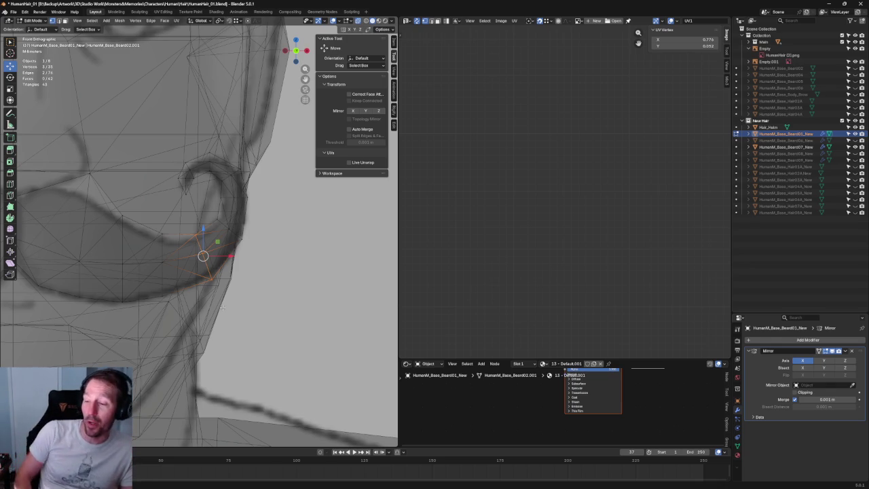
scroll(182, 132, "up", 2)
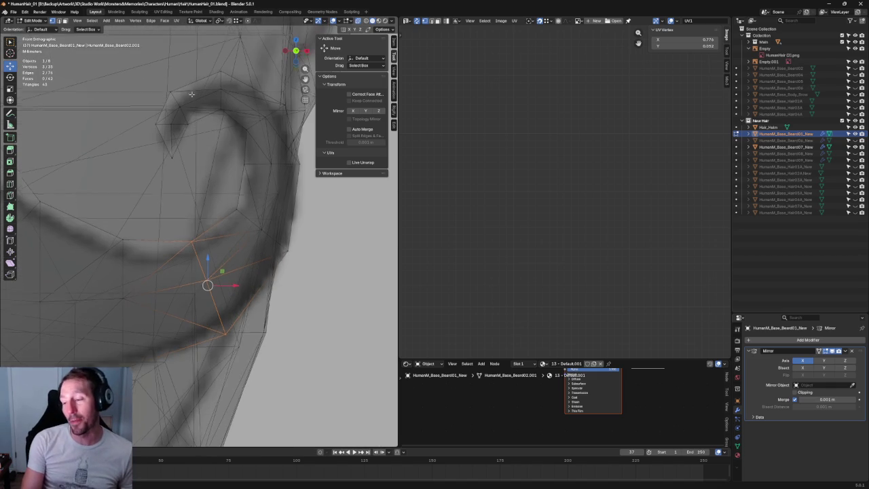
scroll(193, 82, "down", 2)
scroll(192, 82, "down", 1)
Rotate and move the curl-tip vertices onto the sketched curl
key("shift+space")
key("r")
left_click_drag(184, 145, 250, 202)
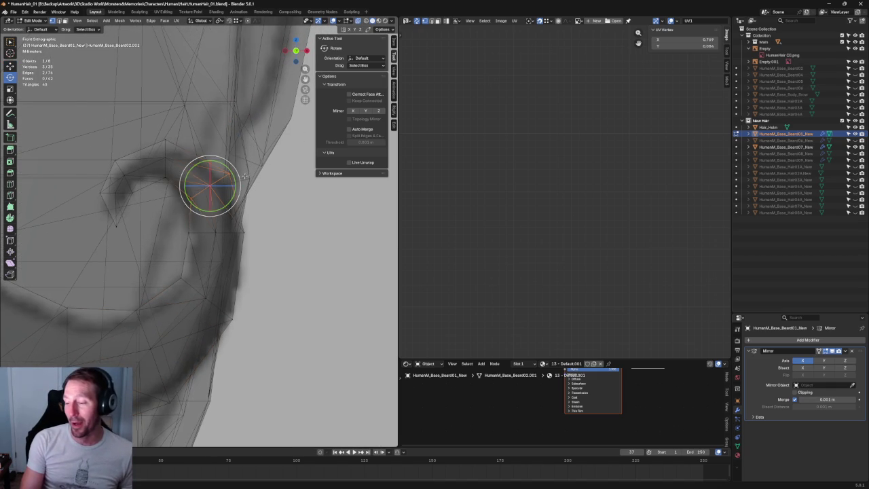
key("shift+space")
key("g")
scroll(234, 178, "up", 1)
left_click_drag(235, 183, 264, 190)
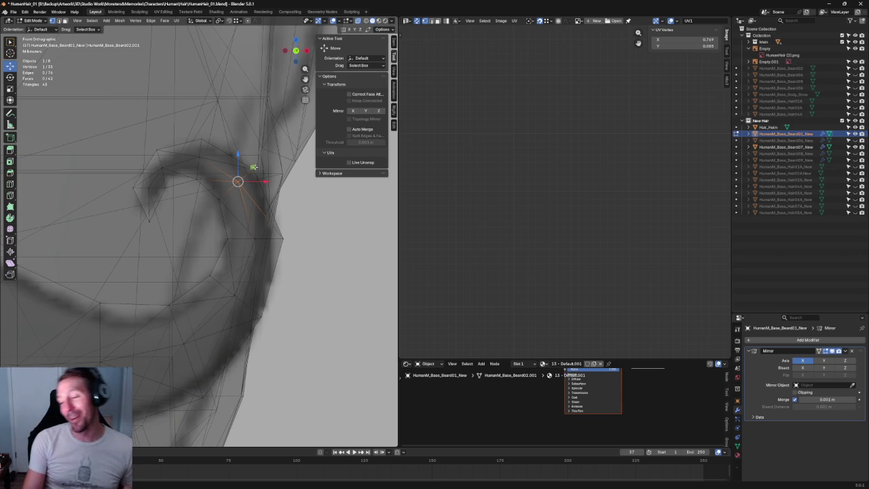
Nudge a vertex on the curl's outer edge slightly toward the sketch
left_click(252, 167)
left_click(252, 167)
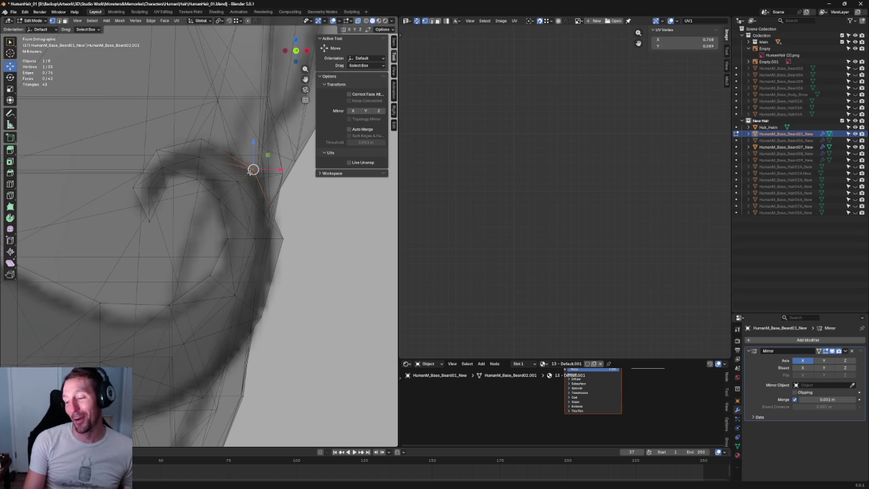
left_click(292, 232)
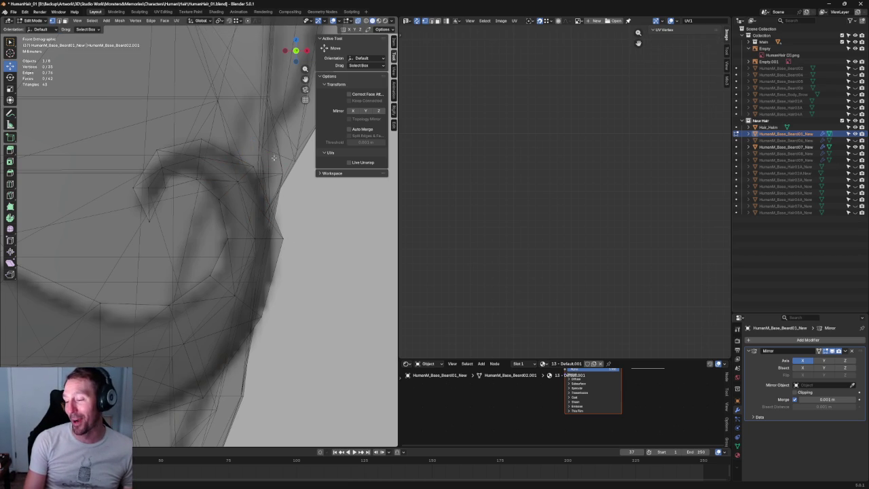
left_click(236, 182)
left_click_drag(237, 182, 239, 181)
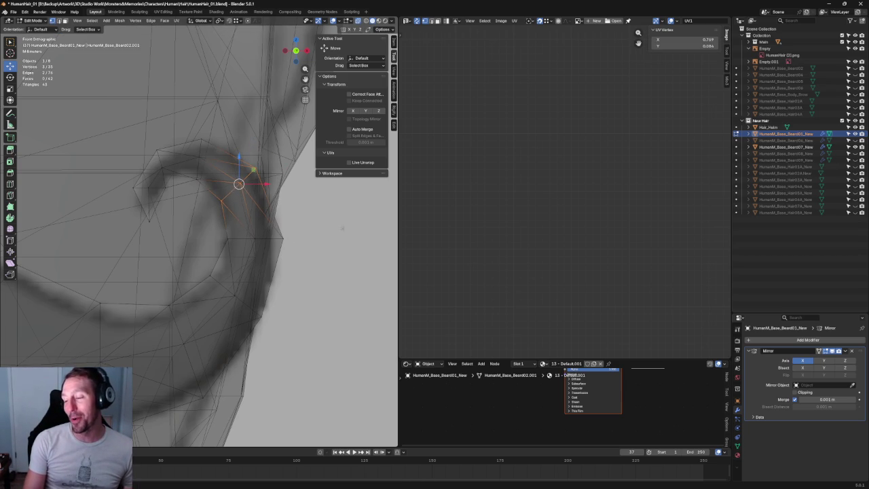
left_click(330, 231)
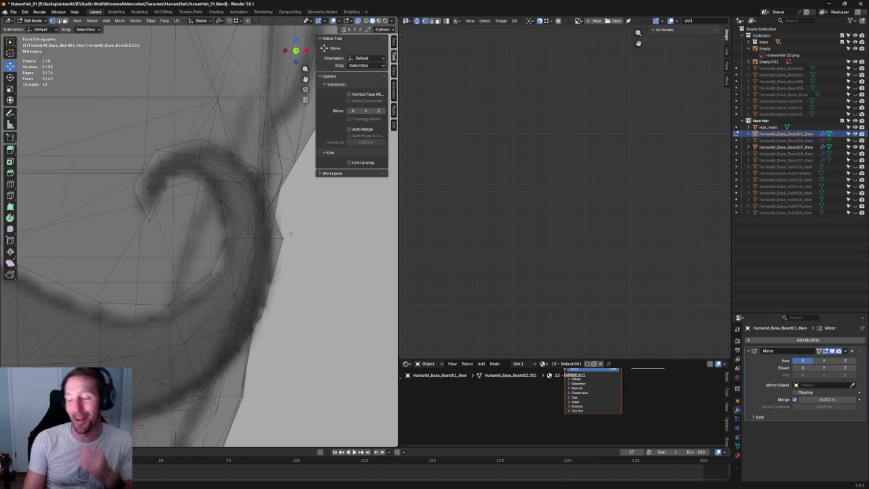
Raise a lower curl vertex and shift the upper curl vertex slightly right
left_click(256, 236)
left_click_drag(258, 222, 261, 219)
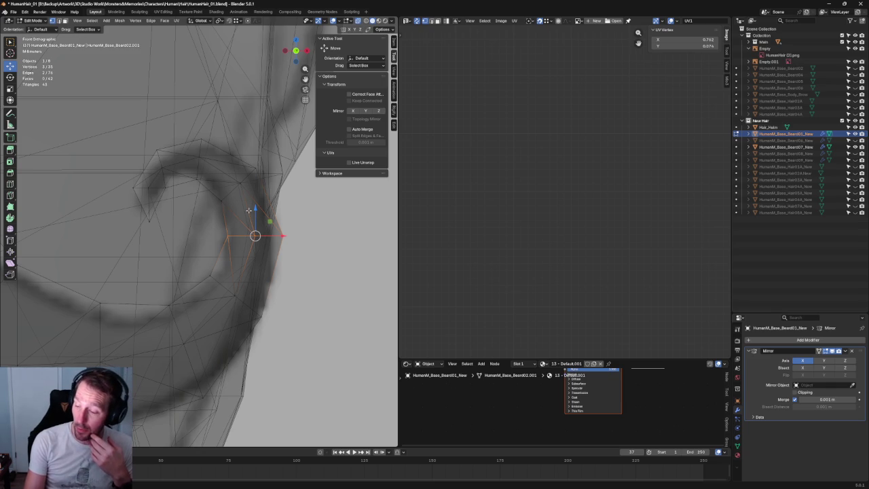
left_click(238, 184)
left_click_drag(240, 188, 246, 188)
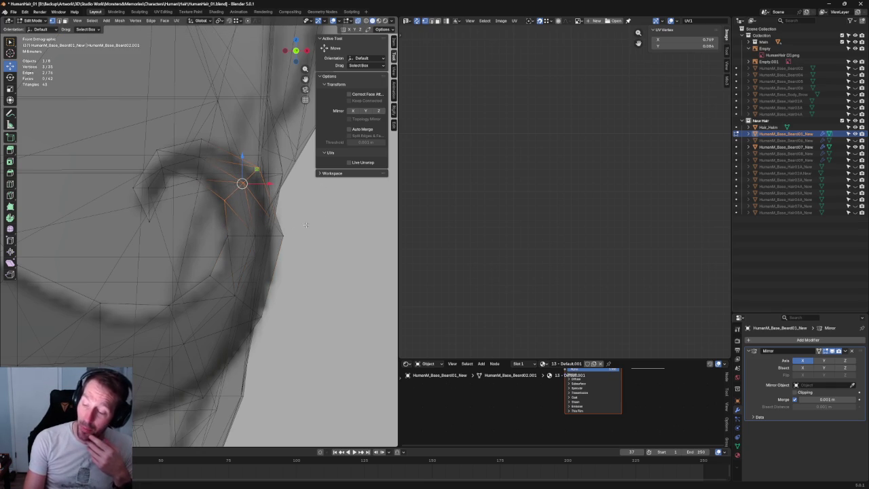
scroll(317, 222, "down", 2)
scroll(273, 222, "down", 5)
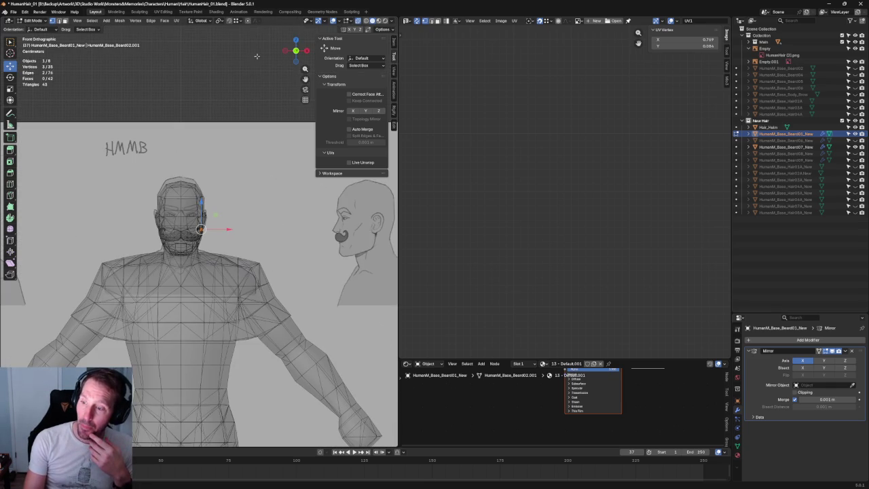
left_click(220, 60)
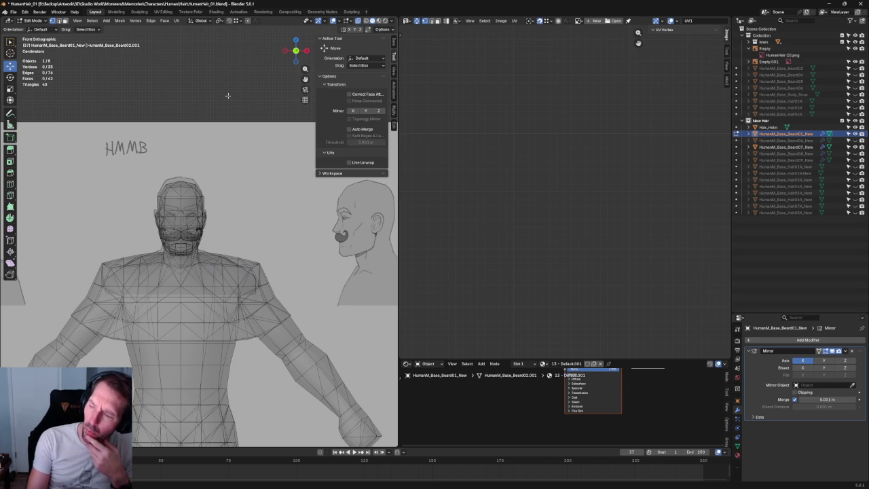
scroll(207, 202, "up", 4)
scroll(207, 202, "up", 2)
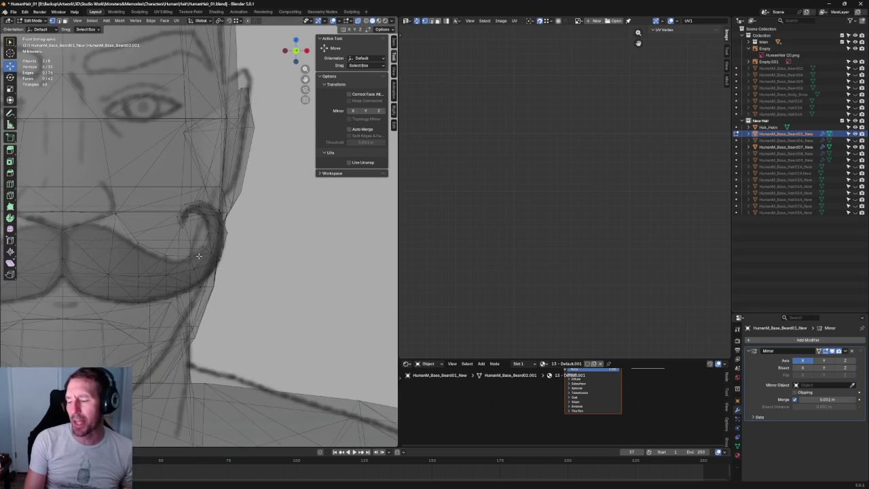
Lower the mustache's lower-edge faces slightly and shift its right-side vertices left along X
scroll(236, 221, "up", 3)
key("alt+z")
key("alt+z")
left_click_drag(272, 200, 203, 270)
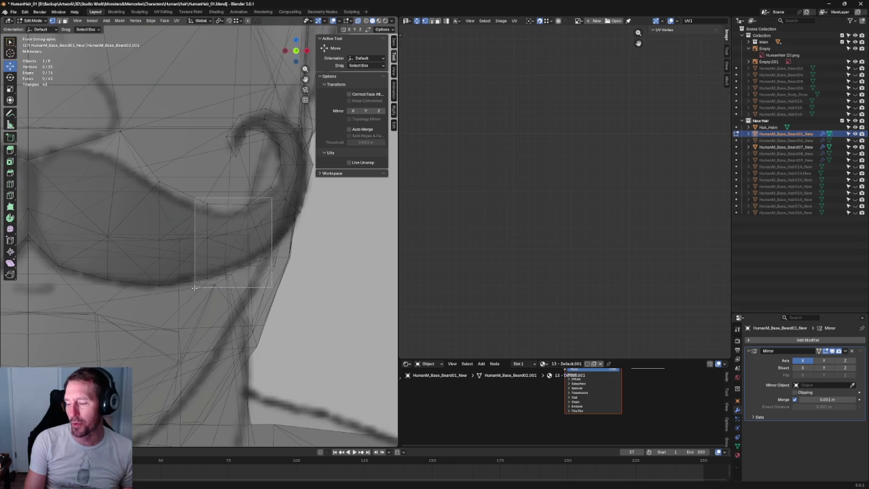
left_click_drag(227, 224, 227, 228)
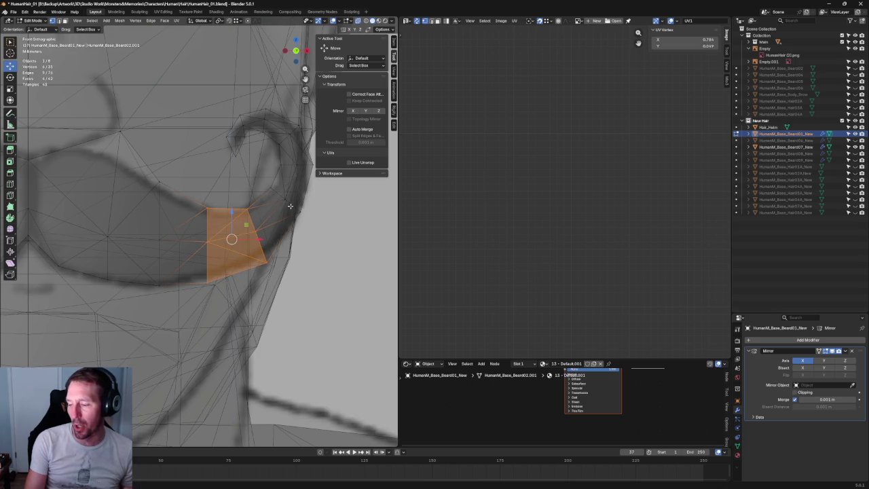
left_click_drag(272, 198, 238, 278)
left_click_drag(273, 219, 268, 218)
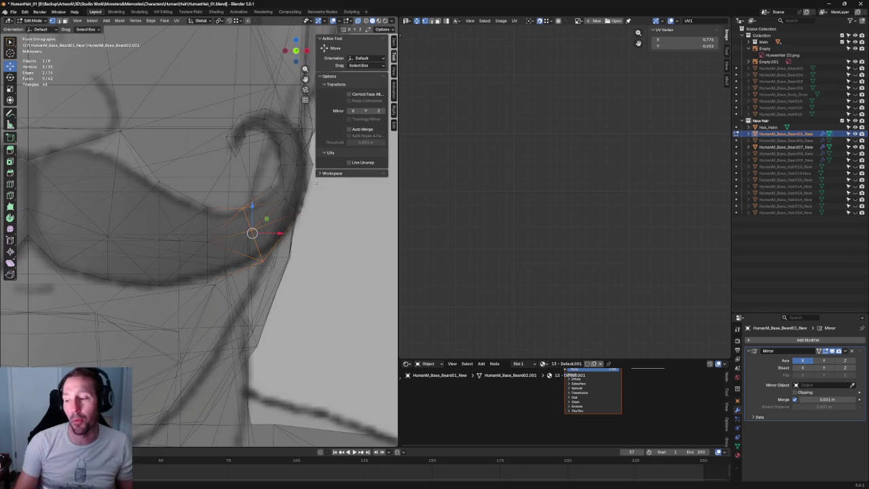
Nudge the curl-tip vertex, then rotate and move the surrounding curl-tip vertices
scroll(251, 116, "up", 2)
left_click(221, 114)
left_click_drag(221, 114, 224, 112)
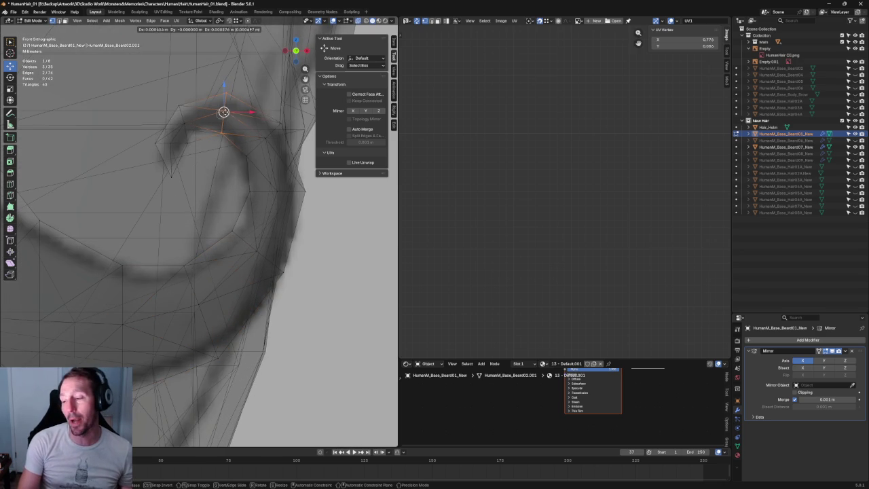
left_click_drag(288, 107, 230, 171)
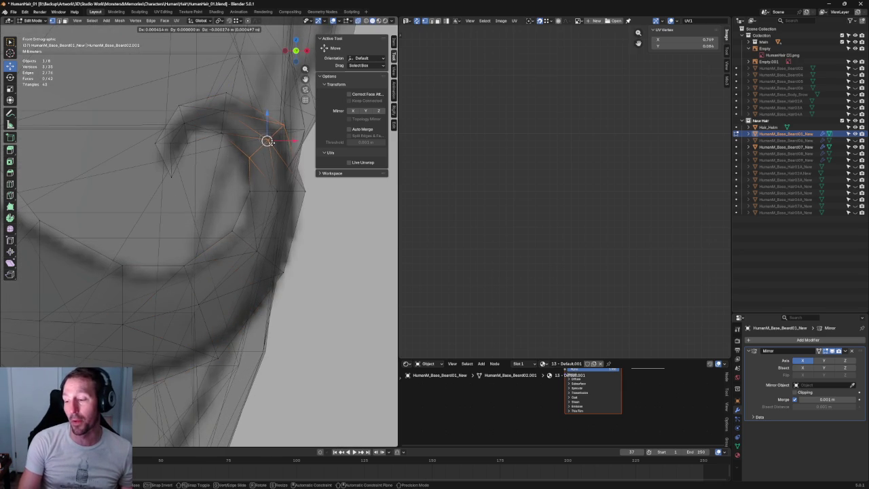
key("shift+space")
key("r")
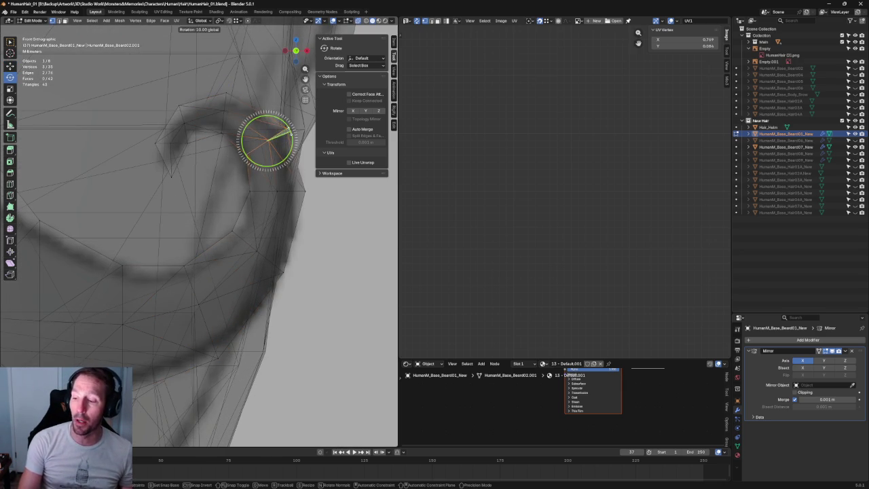
key("shift+space")
key("g")
key("g")
left_click(267, 141)
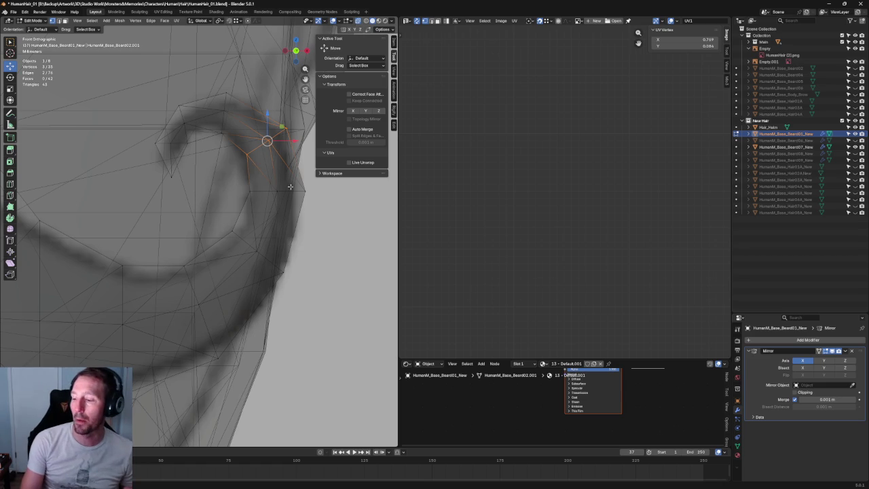
Nudge the next curl vertex right and down, then frame an outer curl vertex
middle_click_drag(360, 176, 306, 155, "shift")
left_click(222, 169)
left_click_drag(231, 167, 234, 169)
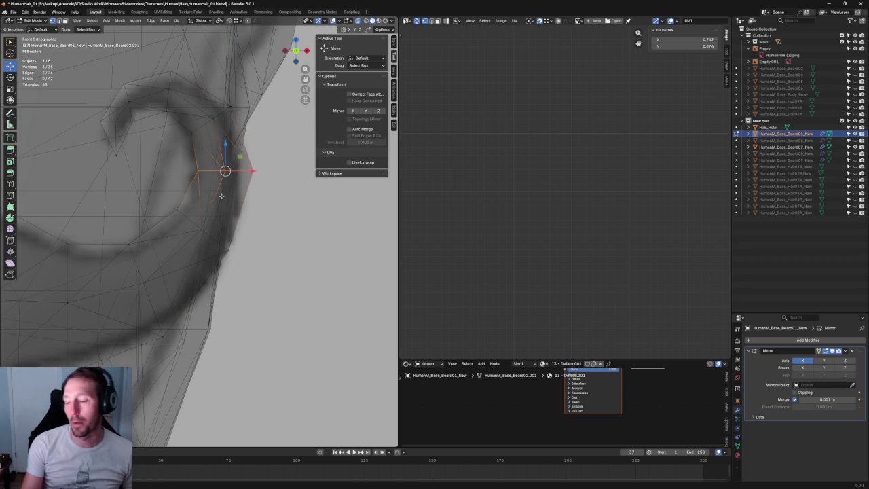
left_click_drag(276, 200, 171, 262)
key("KP_Decimal")
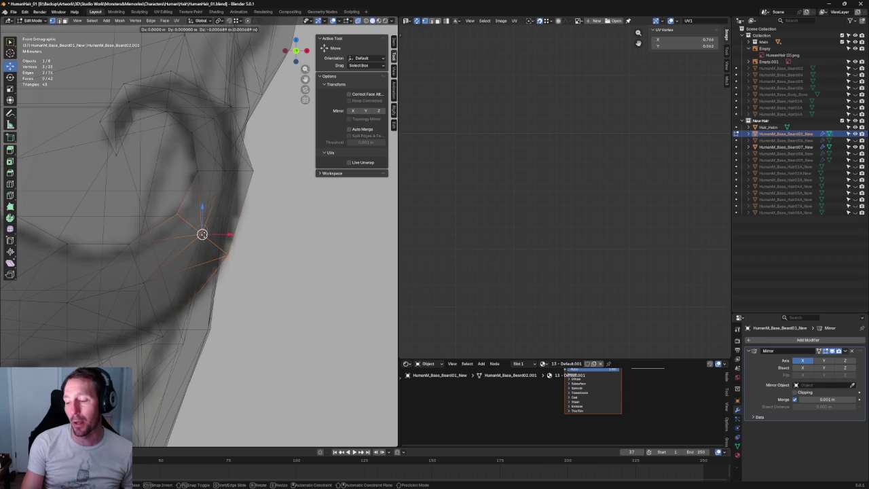
Slide a vertex on the lower mustache edge slightly sideways
middle_click_drag(165, 231, 246, 220, "shift")
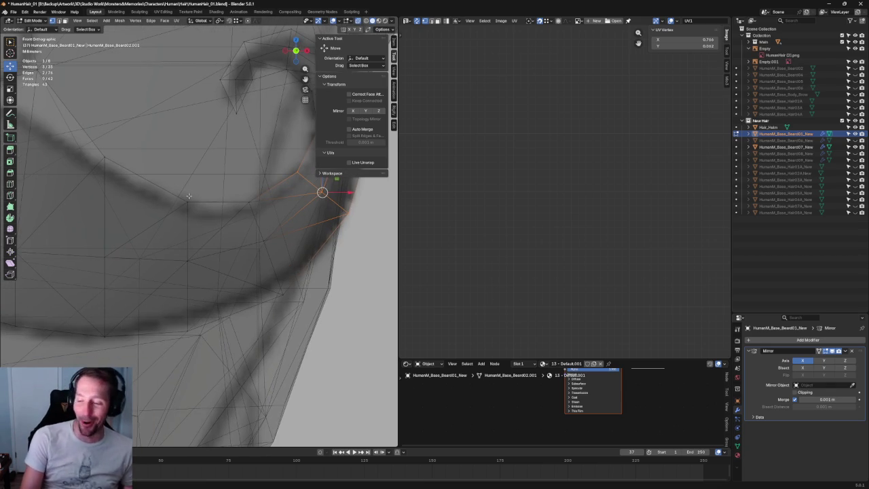
scroll(247, 187, "up", 2)
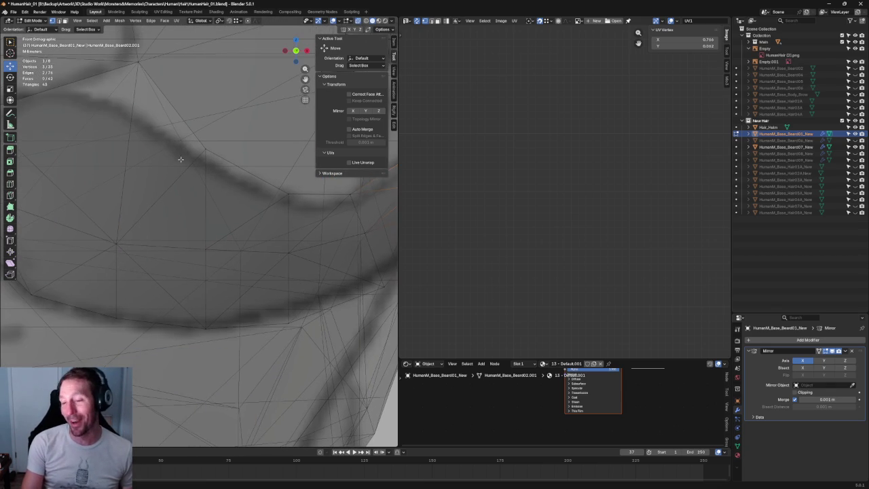
scroll(213, 199, "up", 2)
left_click(168, 250)
left_click_drag(188, 251, 192, 250)
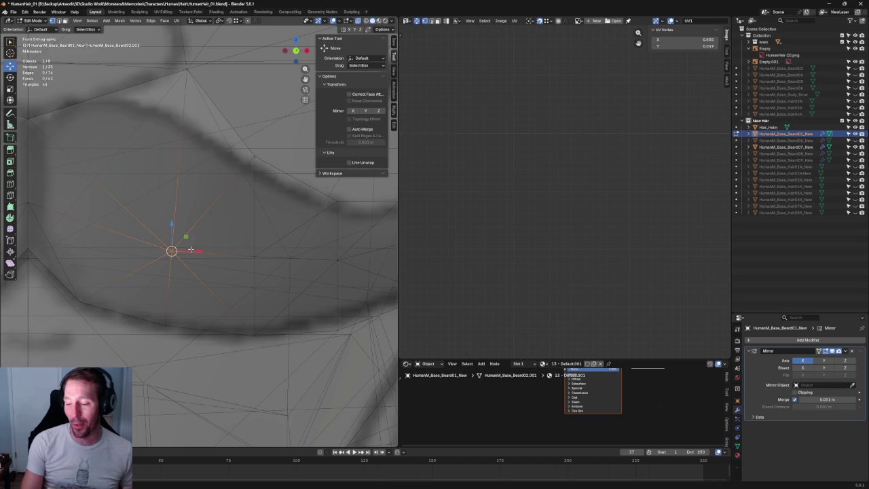
scroll(193, 250, "down", 5)
scroll(265, 246, "up", 3)
scroll(272, 229, "up", 2)
Add a second lower-edge vertex to the selection and switch to Right side view
left_click(217, 245, "shift")
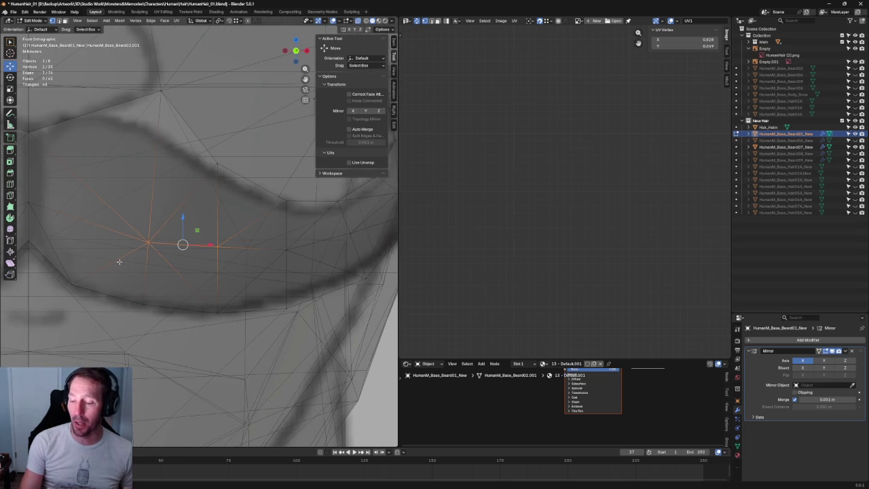
scroll(170, 225, "down", 3)
scroll(169, 224, "down", 3)
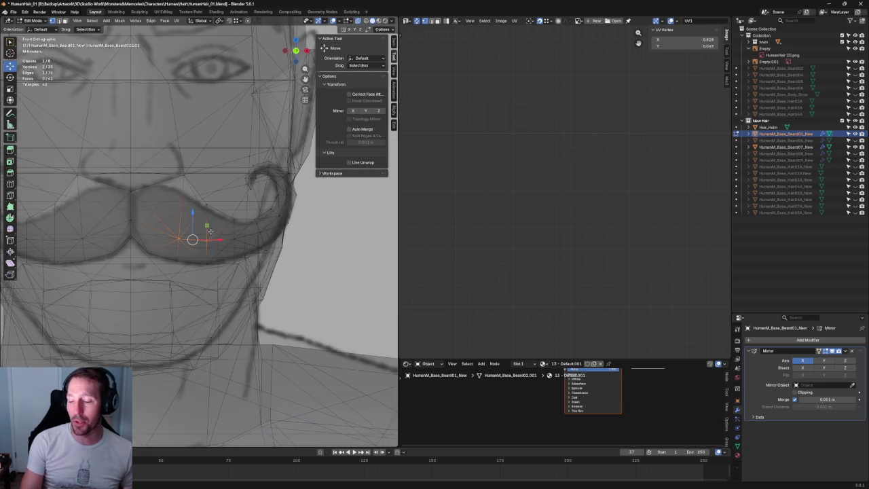
middle_click_drag(169, 228, 170, 239)
key("KP_3")
scroll(170, 239, "up", 3)
scroll(162, 225, "up", 2)
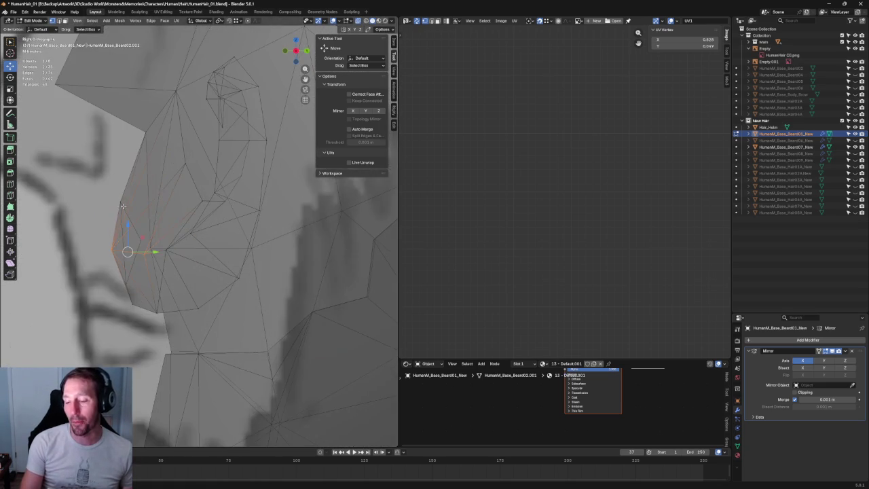
Turn off see-through display and select a vertex on the beard's side edge
scroll(204, 234, "up", 2)
scroll(231, 241, "up", 2)
key("alt+z")
middle_click_drag(243, 243, 221, 240)
left_click(198, 249)
In Right view, flatten the selected side-edge vertices into a row by scaling Y to 0
key("shift+space")
key("s")
key("KP_3")
key("shift+space")
key("s")
key("alt+a")
key("ctrl+z")
key("shift+space")
key("s")
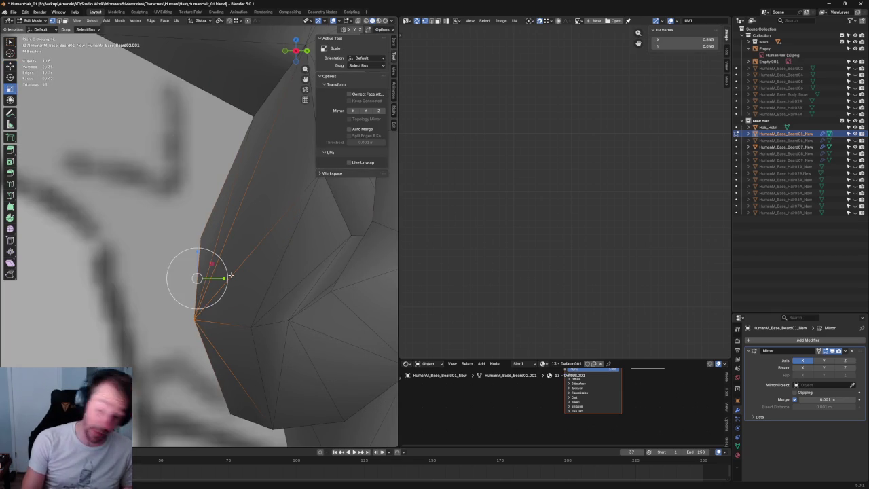
key("s")
key("y")
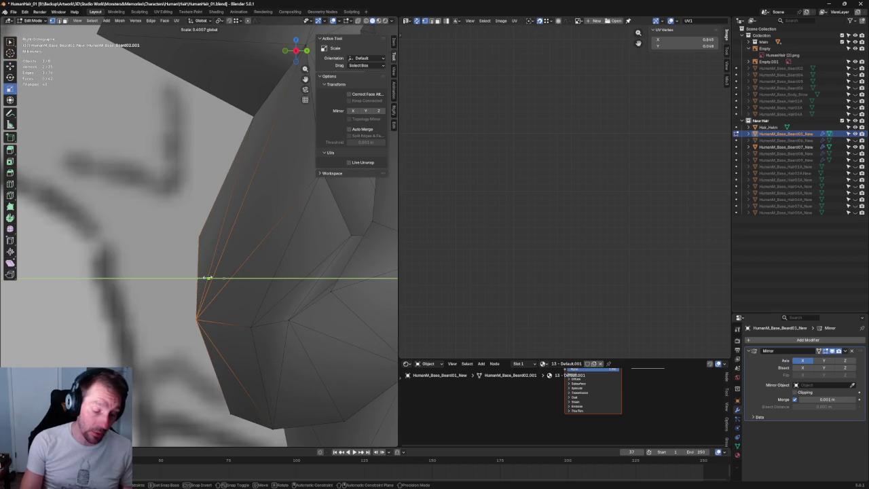
type("0")
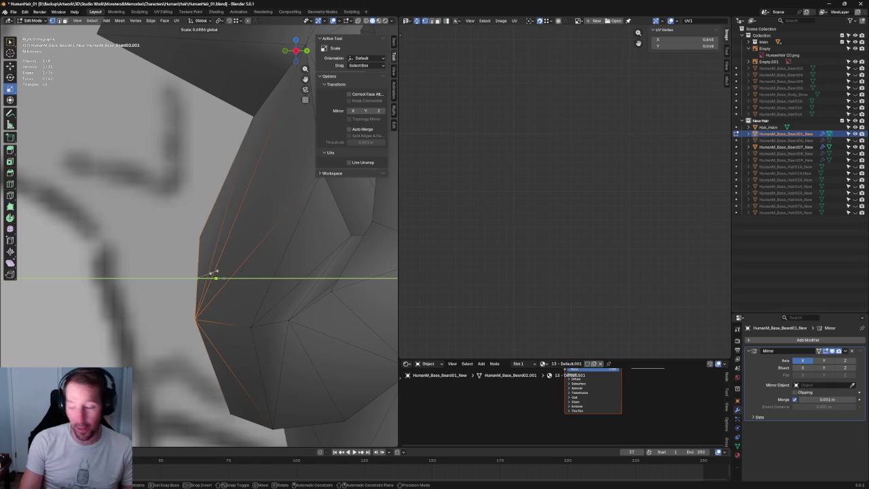
key("Return")
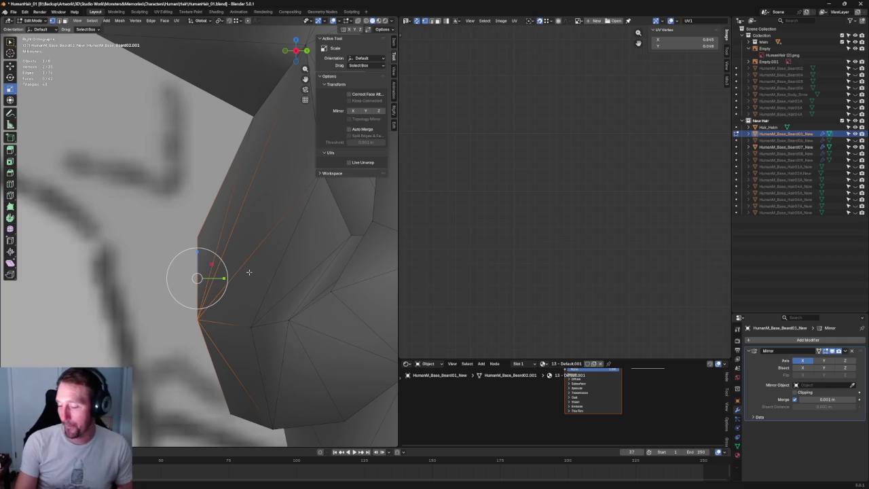
With X-ray on, slide a profile vertex about 0.0011 m along Y, then go to Front view
key("alt+z")
mouse_move(265, 219)
middle_mouse_down("shift")
mouse_move(224, 156)
mouse_move(249, 158)
mouse_move(203, 176)
mouse_move(240, 199)
middle_mouse_up("shift")
key("shift+space")
key("g")
mouse_move(203, 249)
middle_mouse_down()
mouse_move(233, 203)
mouse_move(227, 195)
middle_mouse_up()
scroll(237, 202, "up", 3)
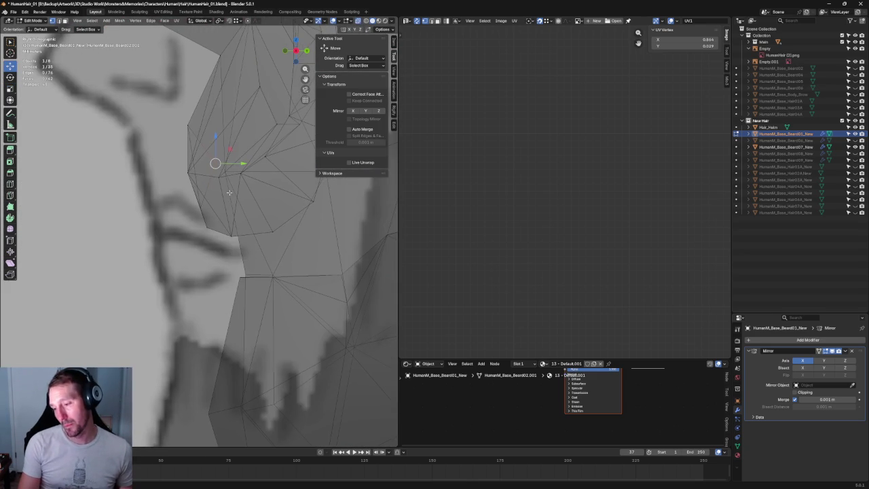
left_click_drag(234, 165, 208, 156)
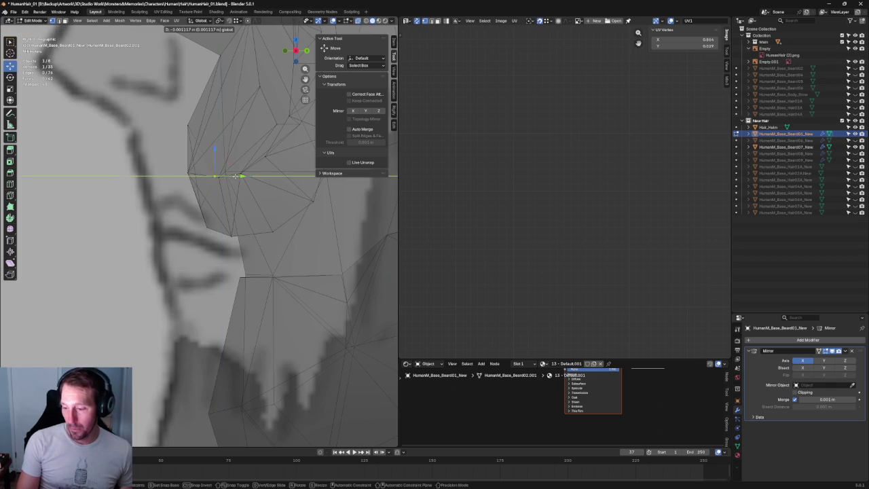
middle_click_drag(211, 155, 210, 167)
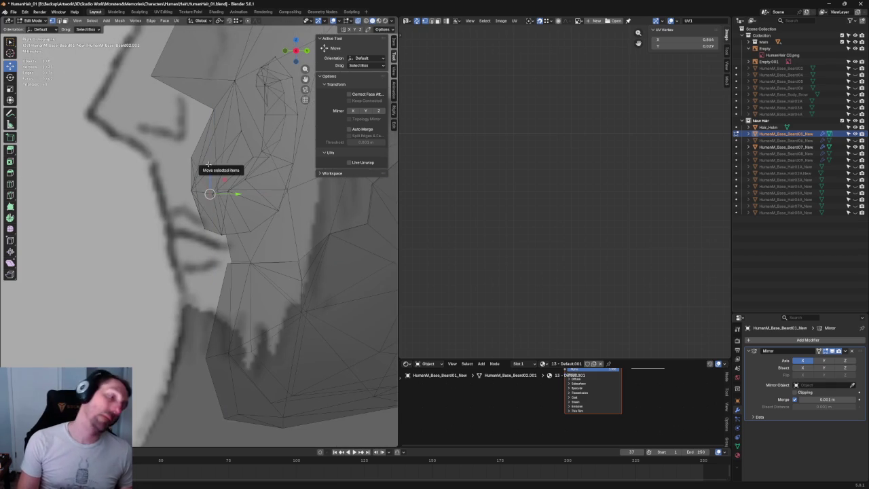
key("KP_1")
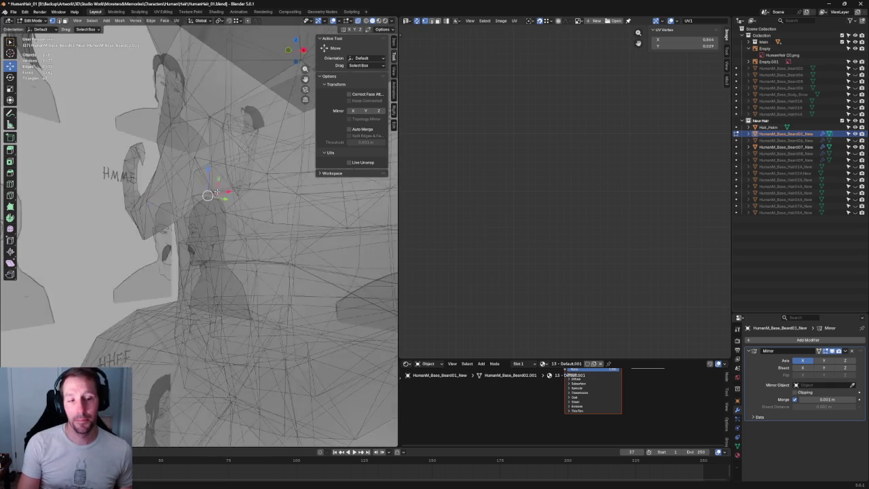
Turn off X-ray so the beard mesh draws solid, and orbit to a three-quarter view
scroll(239, 176, "down", 4)
scroll(238, 176, "down", 1)
scroll(239, 175, "up", 3)
key("alt+z")
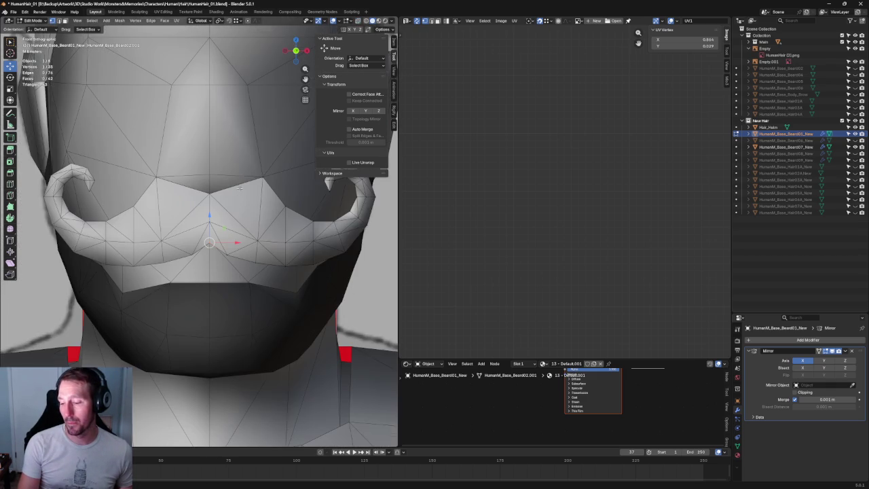
scroll(230, 203, "up", 3)
scroll(231, 203, "down", 2)
scroll(230, 202, "down", 1)
middle_click_drag(231, 203, 190, 192)
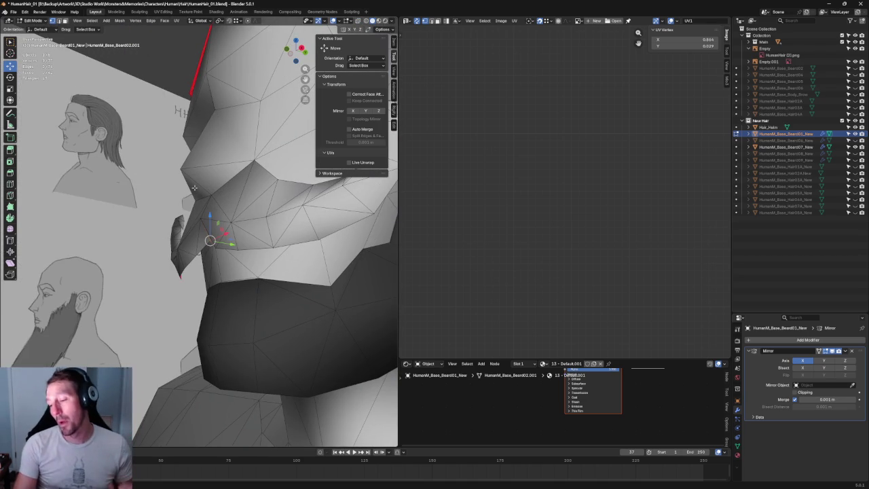
In front view, join a top-of-mustache vertex and a second vertex with a new edge using J
key("KP_1")
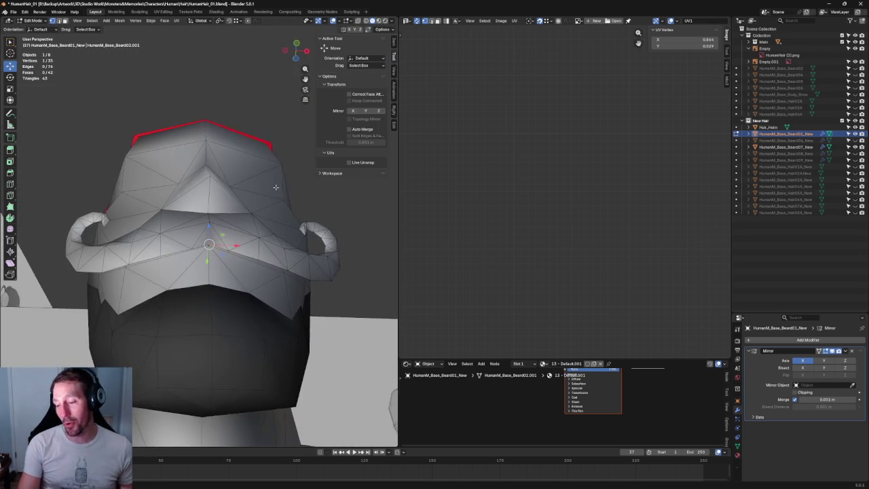
scroll(257, 210, "up", 4)
middle_click_drag(277, 191, 250, 176)
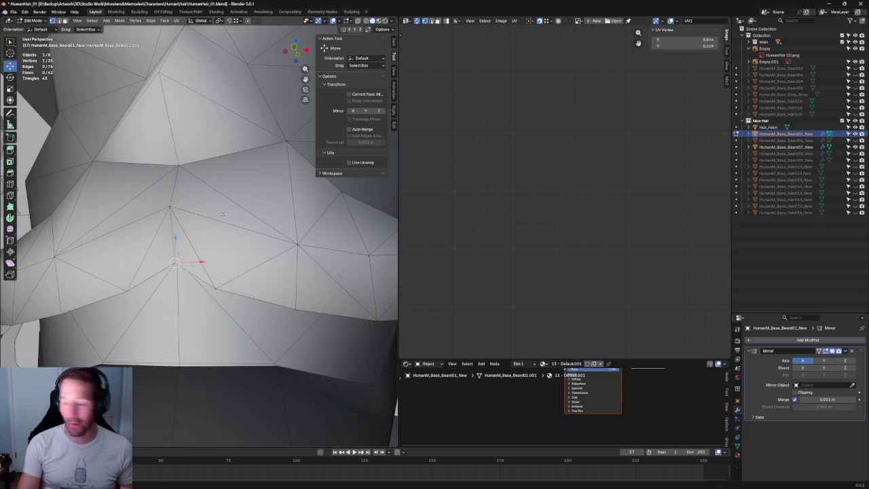
left_click(268, 158)
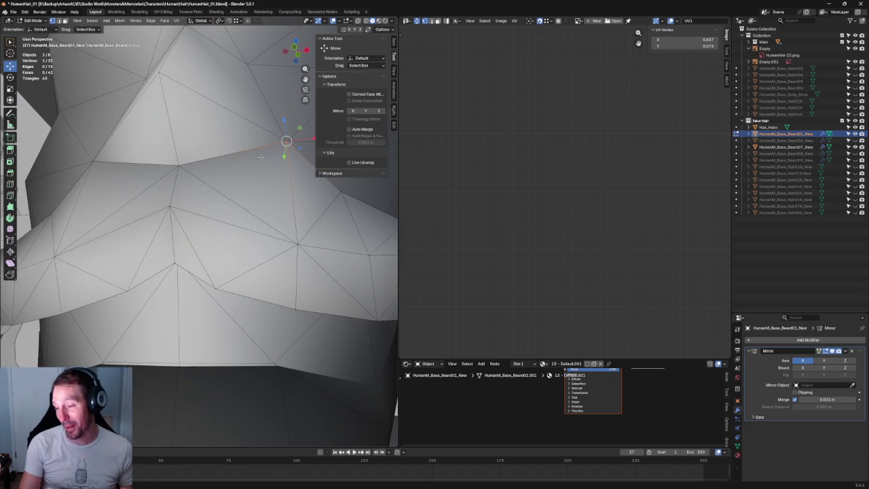
left_click(170, 205, "shift")
key("j")
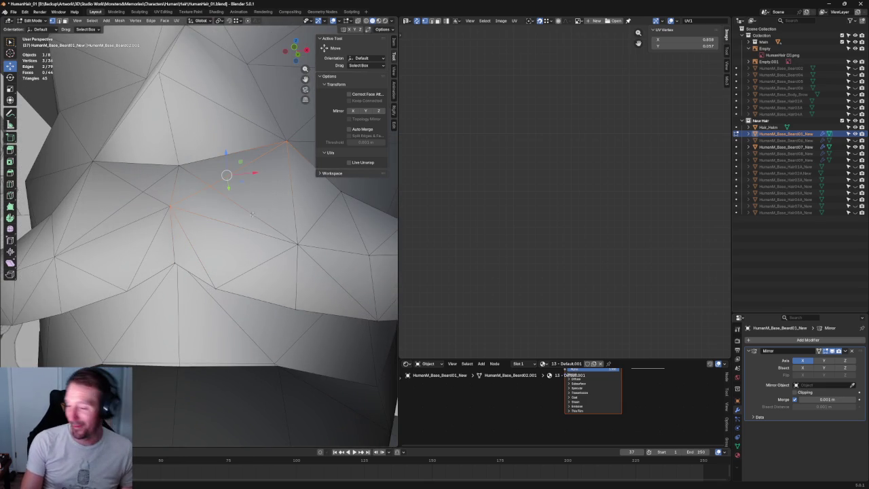
Check the new edge, select a nearby vertex and return to front view
mouse_move(213, 190)
middle_mouse_down()
mouse_move(153, 219)
mouse_move(218, 186)
middle_mouse_up()
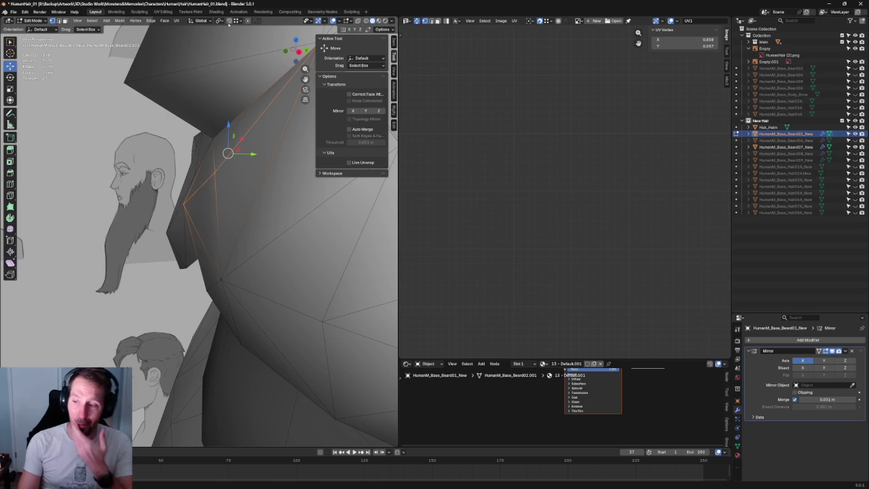
left_click(212, 173)
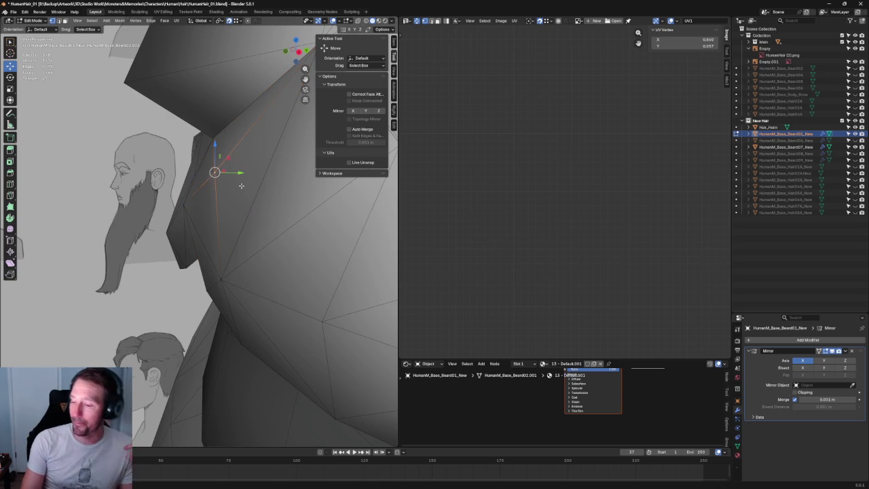
key("KP_1")
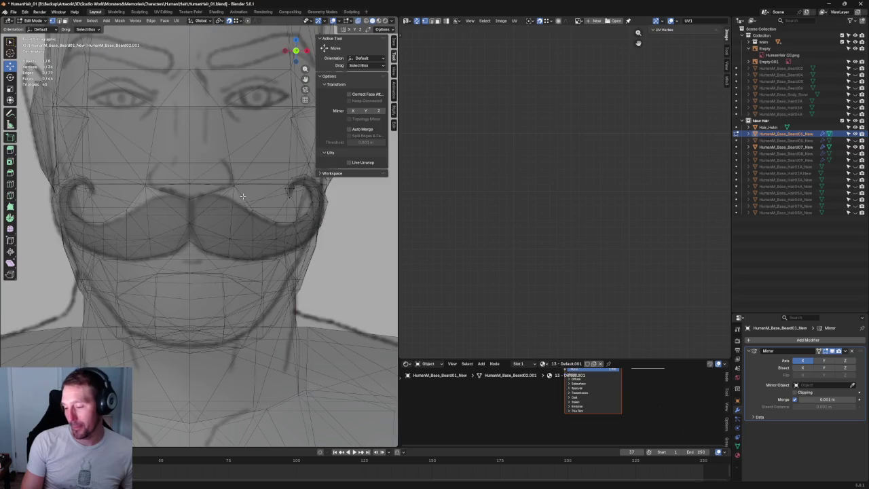
Shift a lower-middle mustache vertex sideways and raise the centre vertex slightly
scroll(238, 204, "up", 4)
left_click(195, 269)
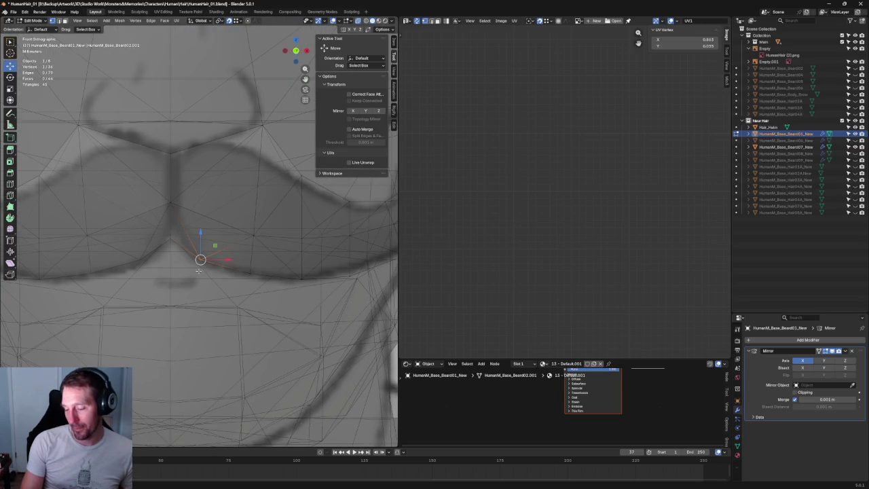
left_click_drag(219, 264, 197, 259)
left_click(170, 234)
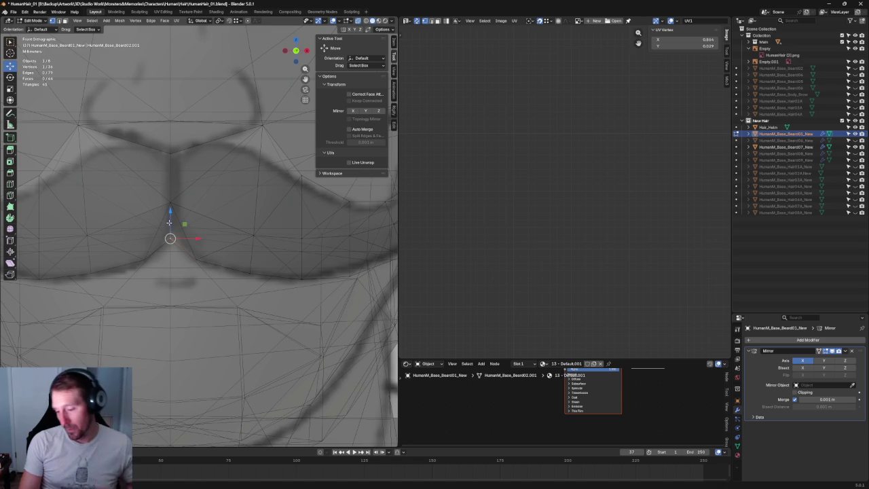
left_click_drag(202, 229, 203, 225)
Pull a vertex on the mustache's lower edge up and left toward the sketched outline
left_click(260, 246)
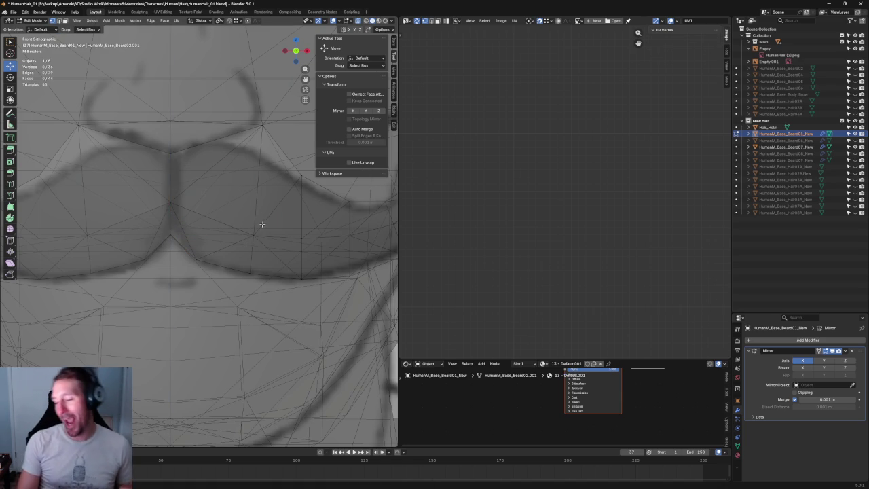
middle_click_drag(253, 234, 188, 149, "shift")
left_click_drag(144, 241, 158, 226)
mouse_move(148, 184)
left_mouse_down()
mouse_move(148, 170)
mouse_move(164, 194)
left_mouse_up()
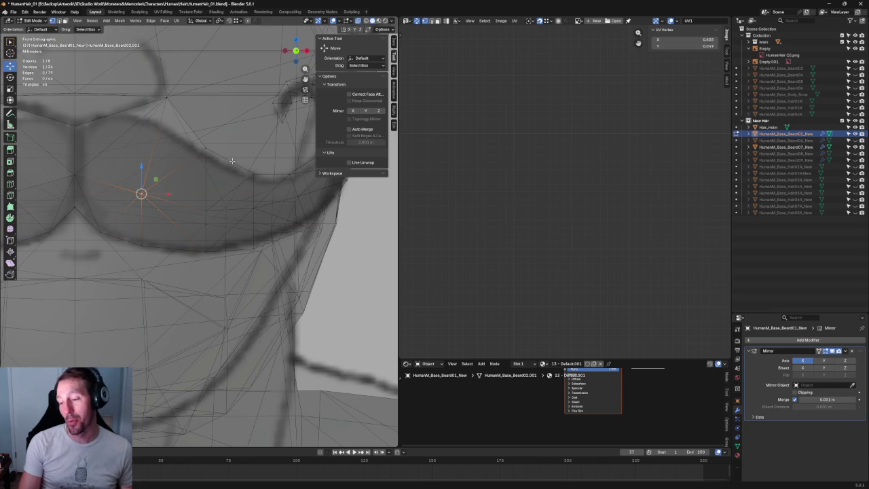
scroll(233, 145, "down", 5)
scroll(197, 180, "up", 2)
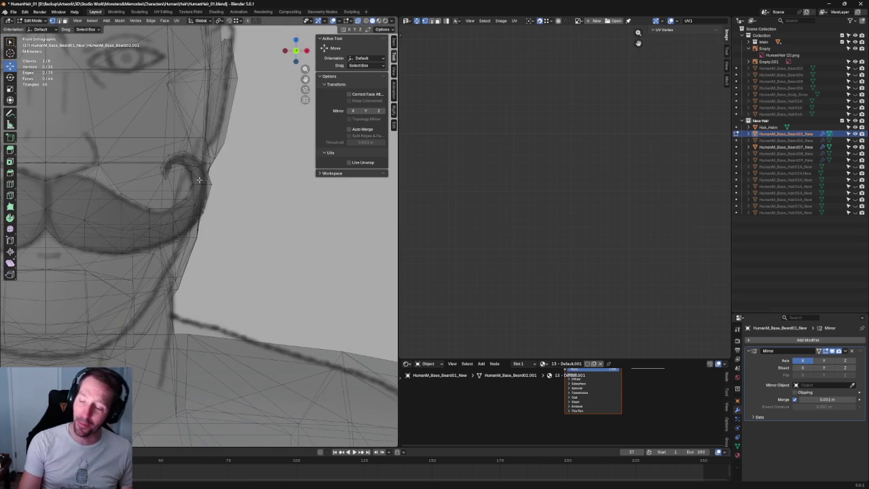
Check the head from the right side, then select a curl-tip vertex in front view
middle_click_drag(197, 180, 142, 185)
key("KP_3")
key("alt+z")
key("shift+space")
key("s")
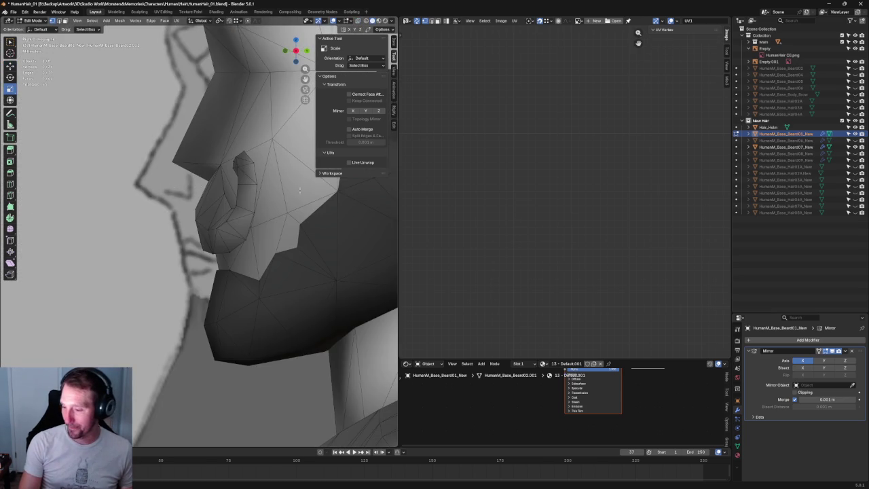
scroll(258, 186, "up", 2)
key("alt+z")
scroll(243, 193, "down", 3)
scroll(244, 195, "up", 4)
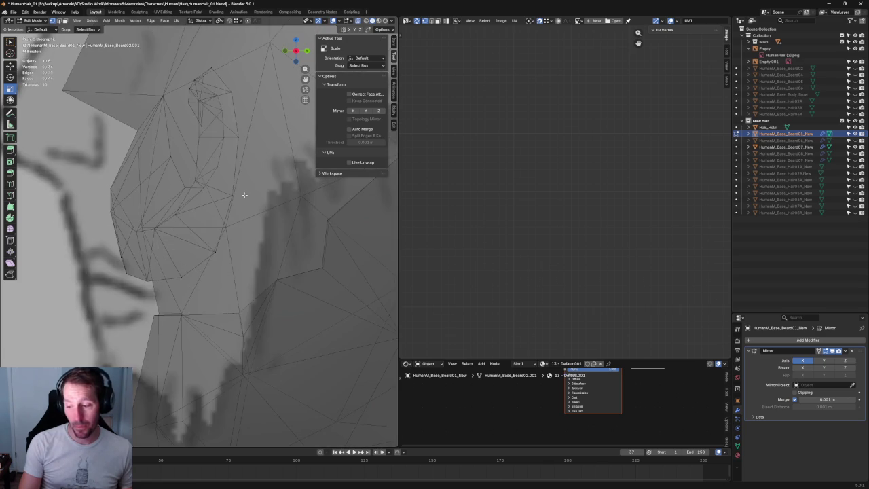
scroll(200, 241, "up", 2)
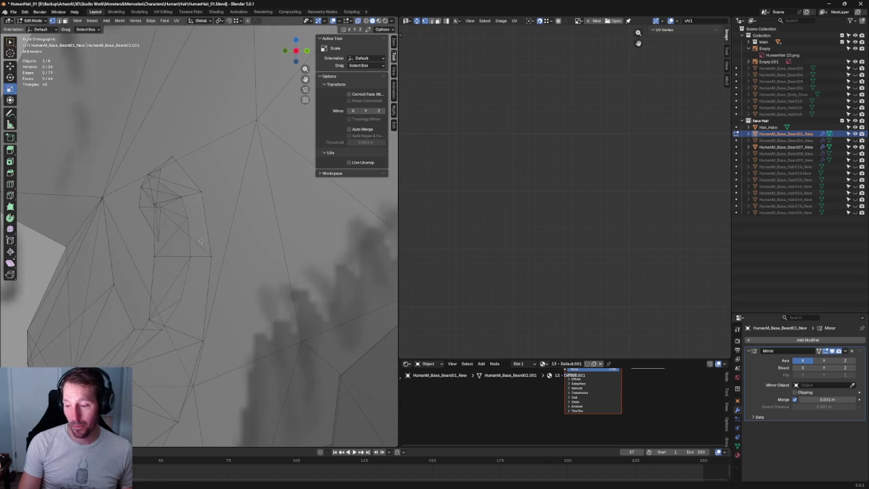
left_click(180, 200)
key("KP_1")
scroll(180, 217, "up", 2)
key("alt+z")
scroll(182, 228, "up", 1)
scroll(173, 198, "up", 1)
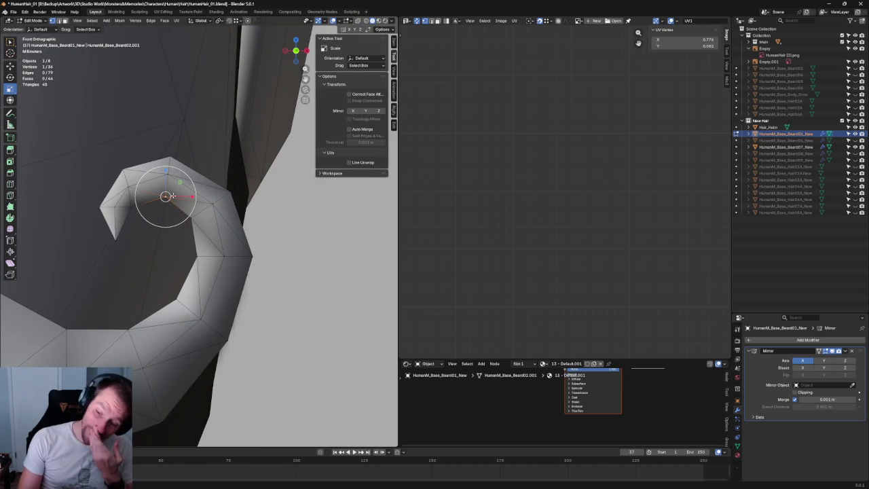
Add the neighbouring tip vertices and scale them along X to about 0.668
left_click_drag(150, 140, 178, 215)
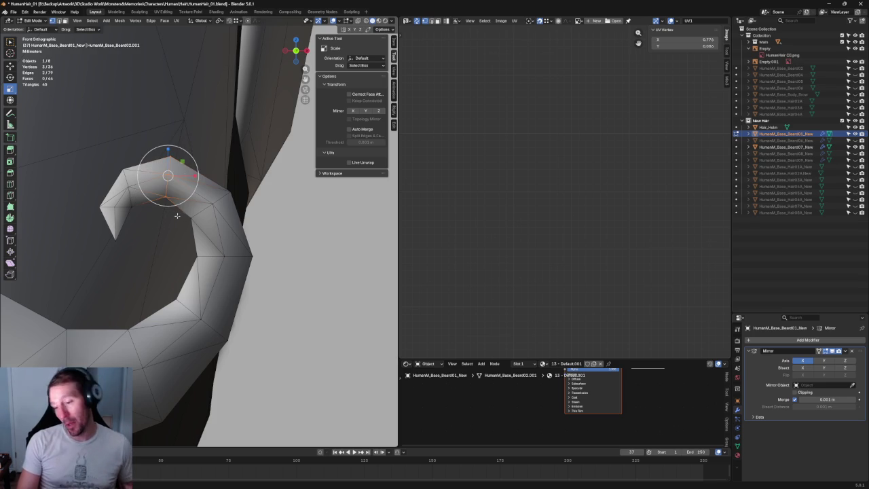
key("shift+space")
key("s")
key("s")
key("shift+space")
key("s")
key("s")
key("x")
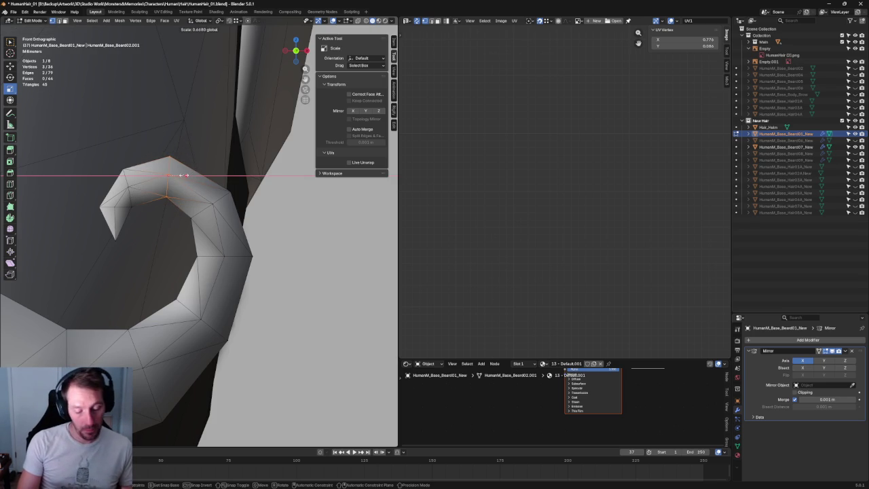
left_click(183, 175)
Rotate the curl tip about -13°, nudge it sideways and restore solid shading
key("shift+space")
key("g")
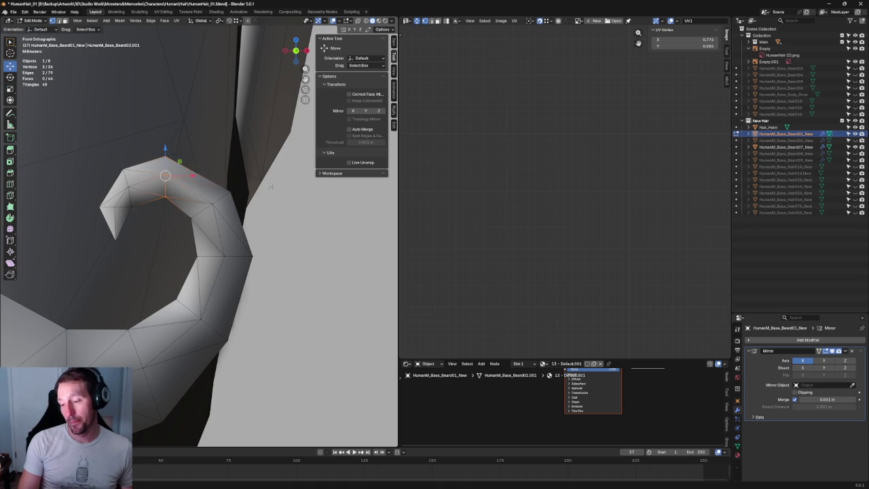
key("shift+space")
key("r")
mouse_move(239, 198)
left_mouse_down()
mouse_move(235, 188)
mouse_move(221, 195)
mouse_move(222, 184)
left_mouse_up()
key("shift+space")
key("g")
key("alt+z")
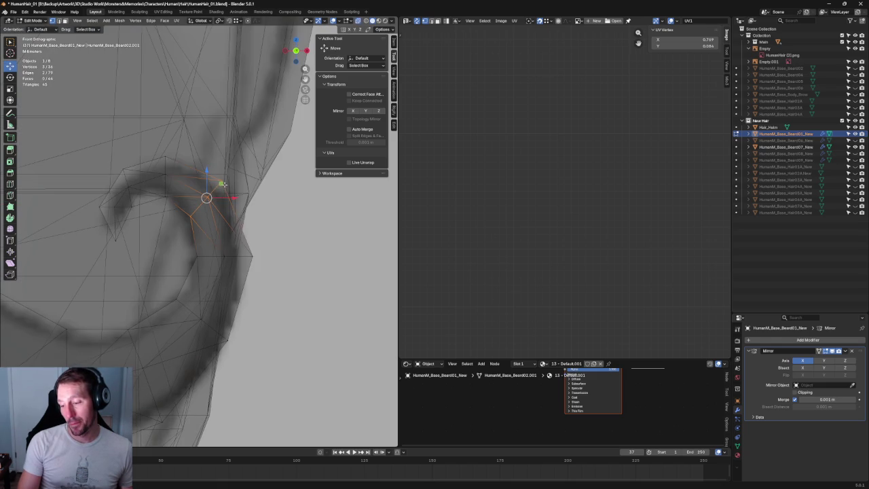
key("alt+z")
scroll(227, 194, "down", 8)
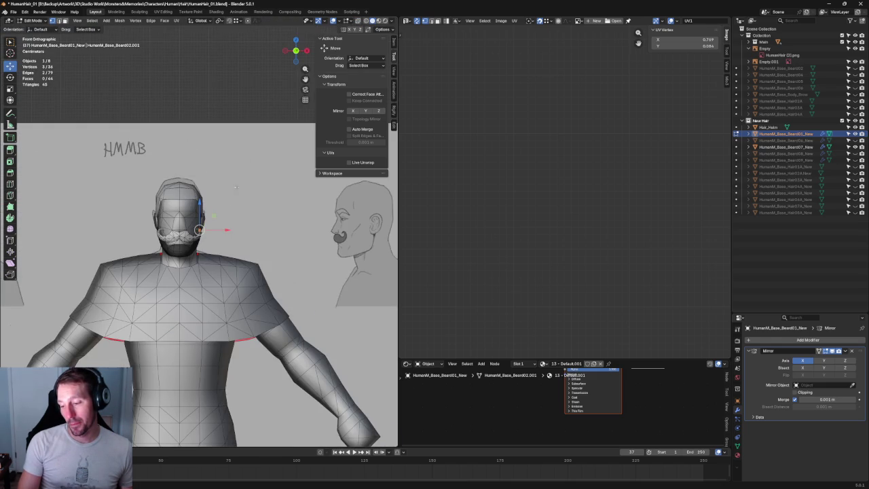
In Right view with X-ray, move the selected curl vertex in depth along Y
scroll(197, 234, "up", 10)
middle_click_drag(204, 258, 183, 263)
key("shift+space")
key("s")
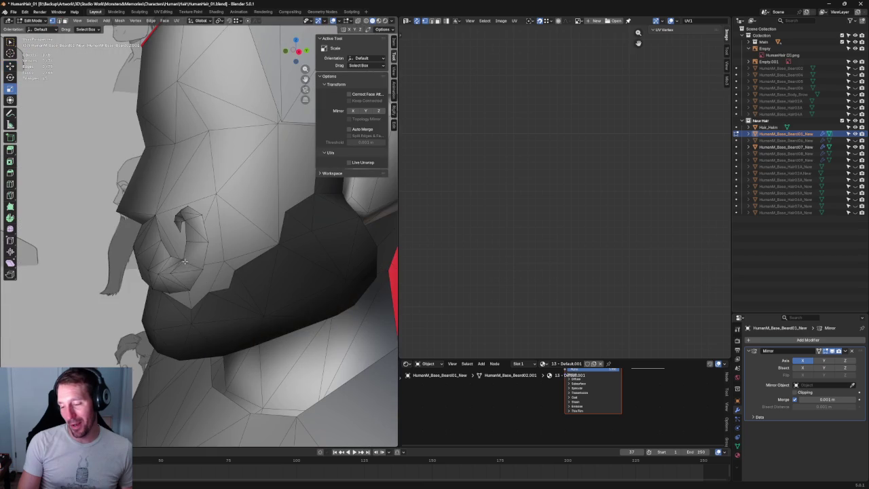
key("KP_3")
key("alt+z")
scroll(191, 219, "up", 3)
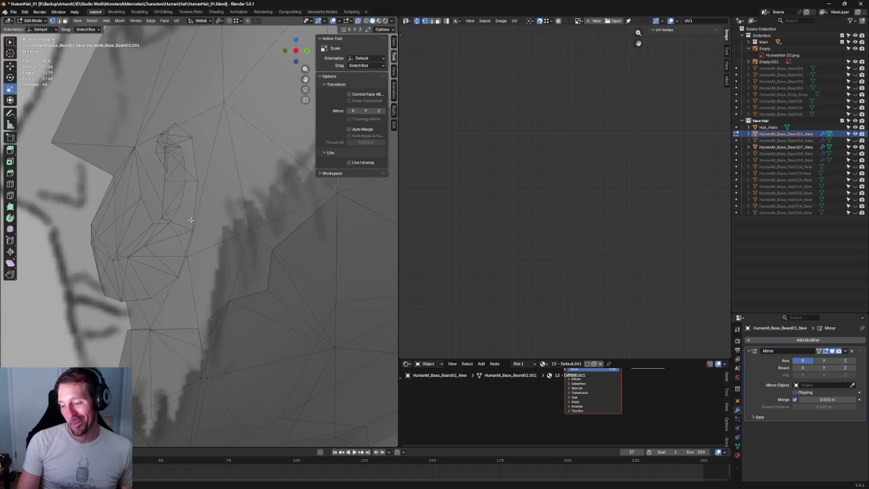
middle_click_drag(181, 165, 173, 187)
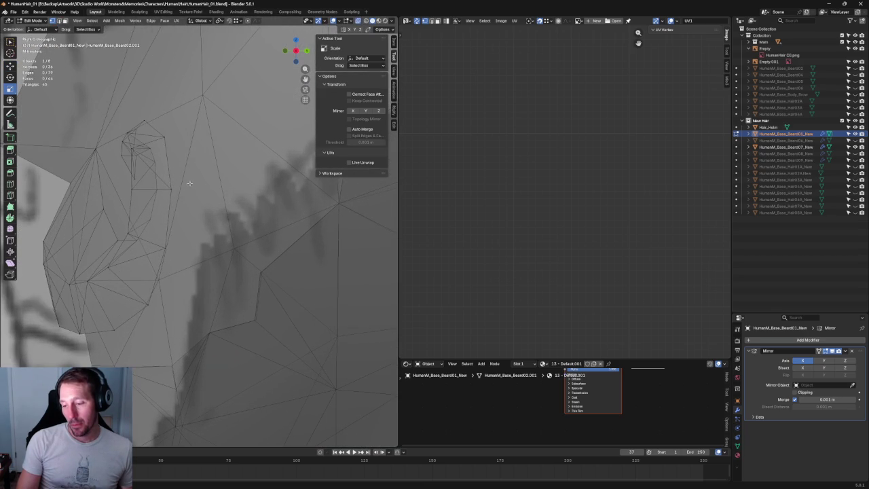
key("shift+space")
key("g")
key("alt+z")
key("g")
key("y")
key("alt+z")
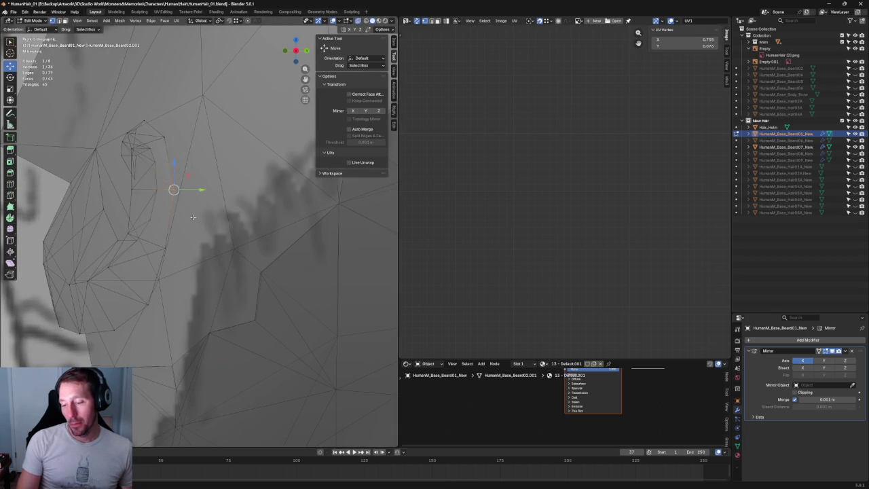
left_click(173, 190)
Restore solid shading and try depth moves on the curl's base and lower vertices, cancelling both
scroll(173, 191, "down", 3)
key("alt+z")
left_click(70, 279)
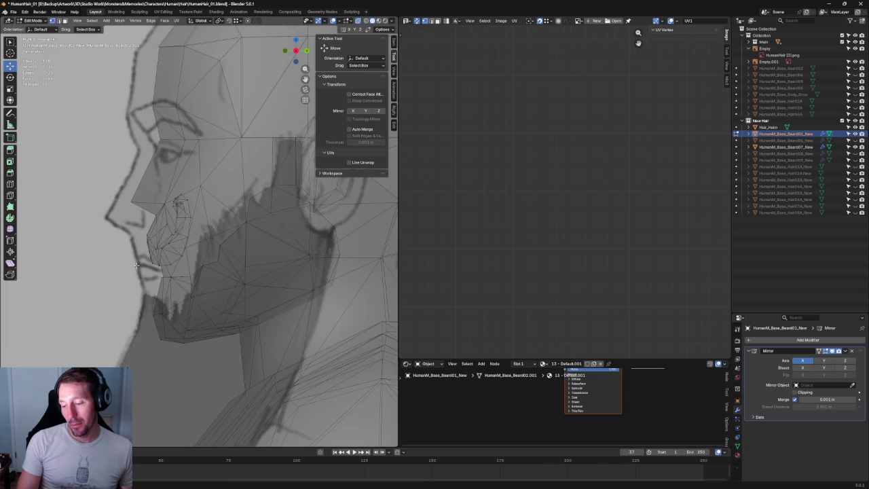
scroll(165, 291, "up", 4)
scroll(165, 291, "up", 4)
left_click(164, 291)
key("g")
key("y")
key("Escape")
left_click(124, 313)
key("g")
key("y")
key("Escape")
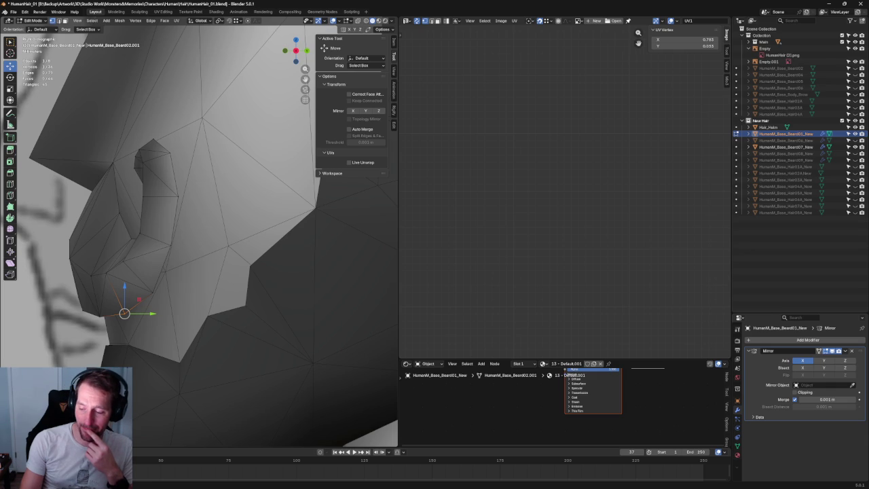
Try a depth move on the curl's inner-bend vertex, cancel it, deselect and orbit the head
left_click(171, 245)
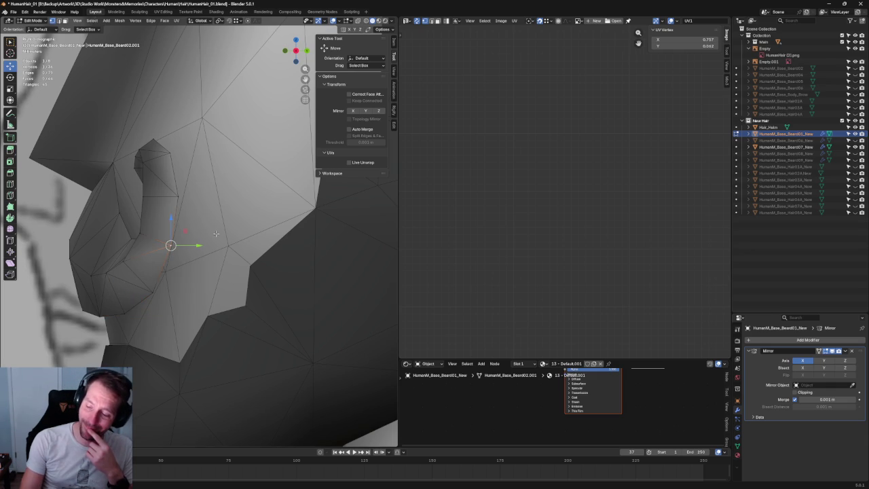
key("g")
key("y")
key("Escape")
left_click(223, 200)
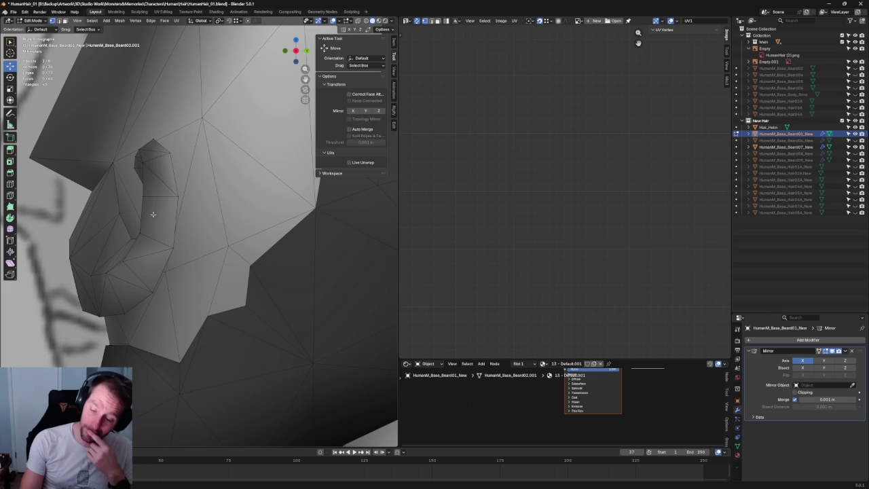
mouse_move(147, 217)
middle_mouse_down()
mouse_move(259, 200)
mouse_move(209, 204)
mouse_move(216, 169)
mouse_move(179, 213)
middle_mouse_up()
scroll(260, 201, "down", 5)
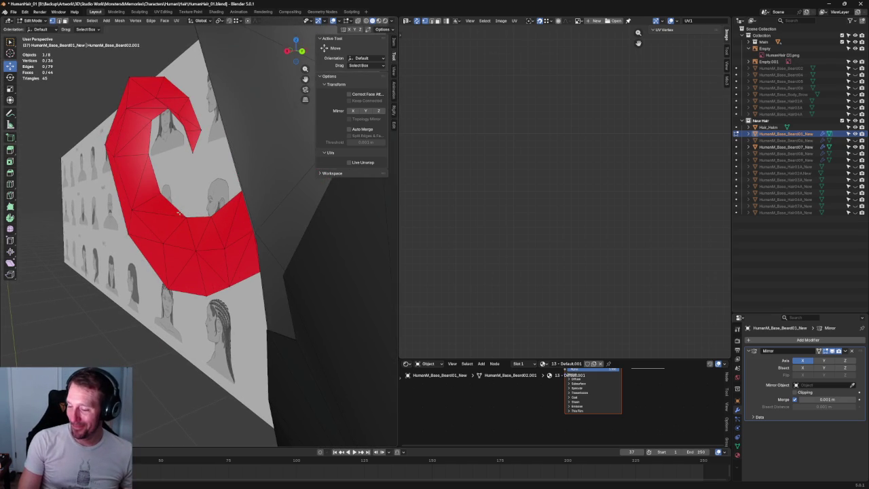
Select a second vertex and connect the pair with a new cut using J
left_click(173, 206, "shift")
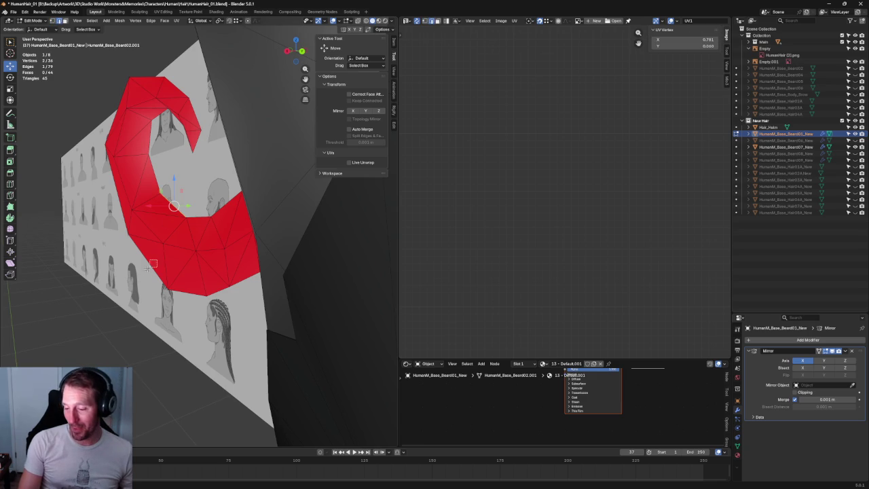
middle_click_drag(167, 236, 181, 245)
key("j")
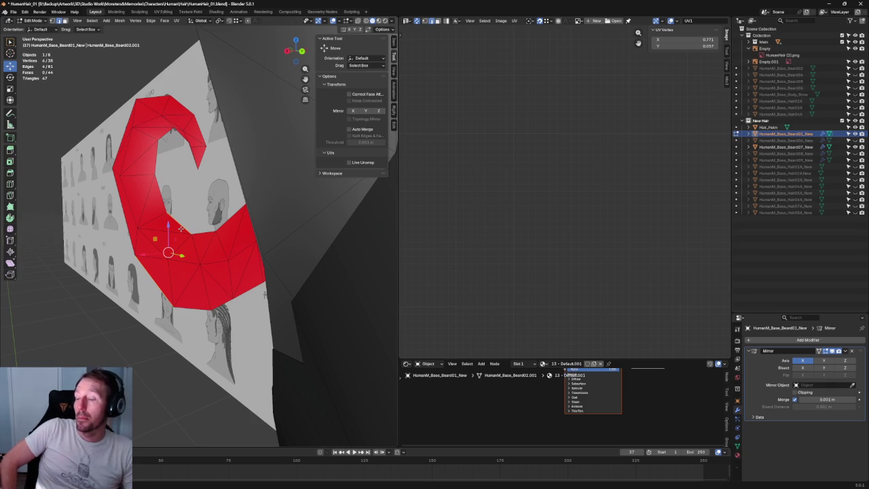
Pull the curl's top tip vertex upward and slide it along its edge
mouse_move(230, 119)
middle_mouse_down()
mouse_move(193, 136)
mouse_move(176, 103)
middle_mouse_up()
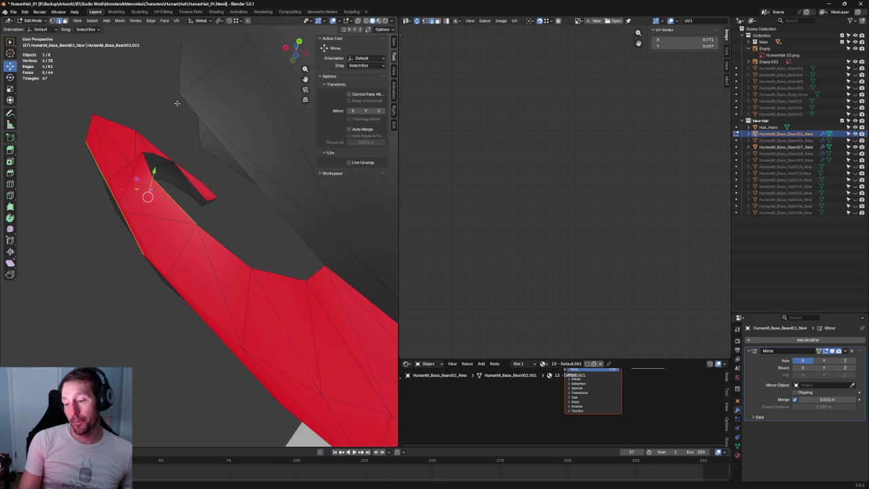
left_click(195, 185)
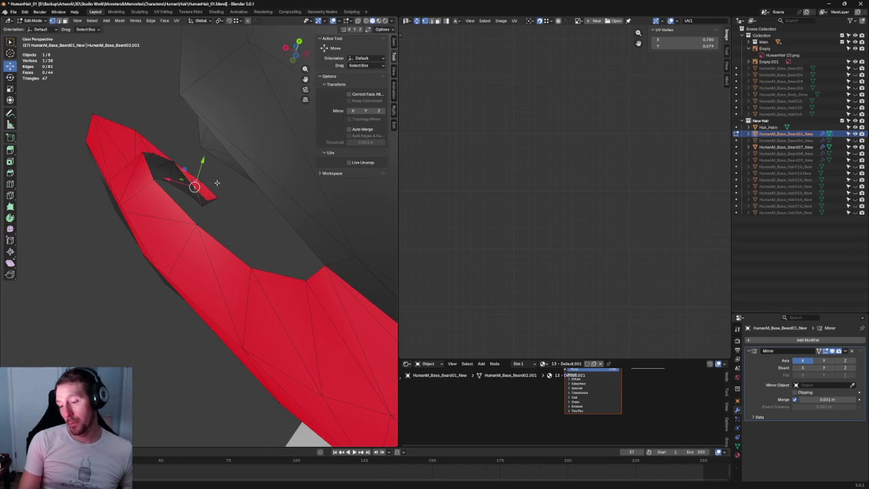
mouse_move(202, 178)
middle_mouse_down()
mouse_move(99, 281)
mouse_move(140, 273)
mouse_move(142, 287)
mouse_move(145, 136)
mouse_move(171, 119)
middle_mouse_up()
left_click(177, 99)
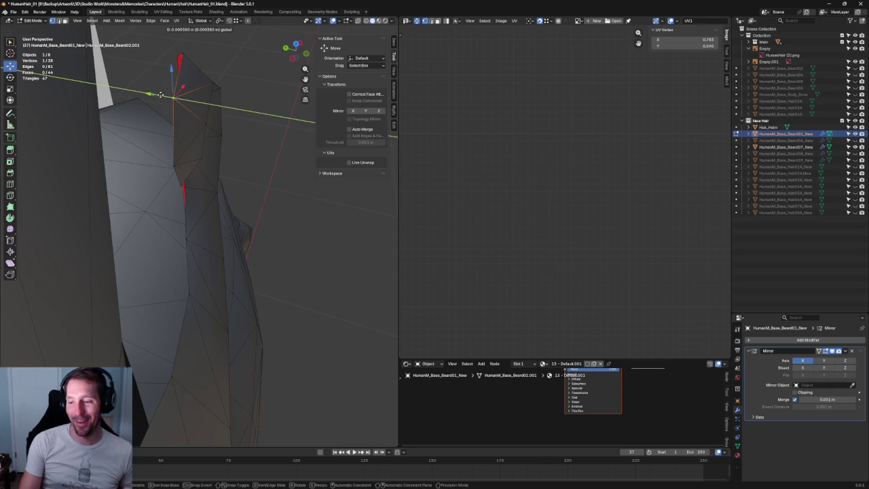
left_click_drag(176, 98, 182, 54)
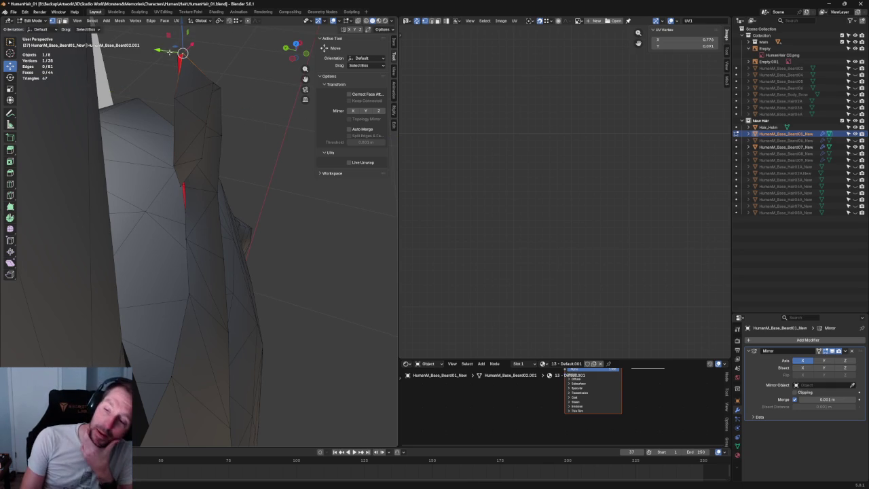
key("g")
key("g")
left_click(229, 128)
Fill two new faces across the curl gap with F, bringing the mesh to 46 faces
mouse_move(228, 128)
middle_mouse_down()
mouse_move(223, 134)
mouse_move(256, 152)
mouse_move(197, 170)
middle_mouse_up()
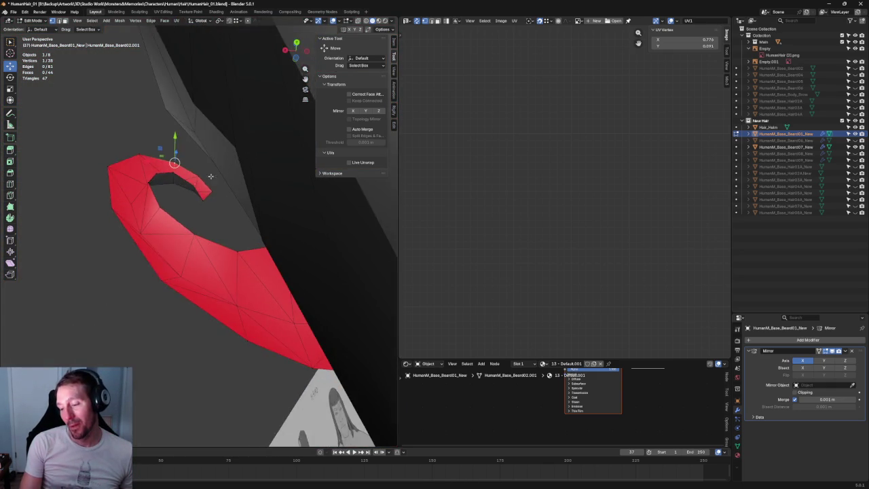
scroll(190, 173, "up", 3)
left_click(185, 153)
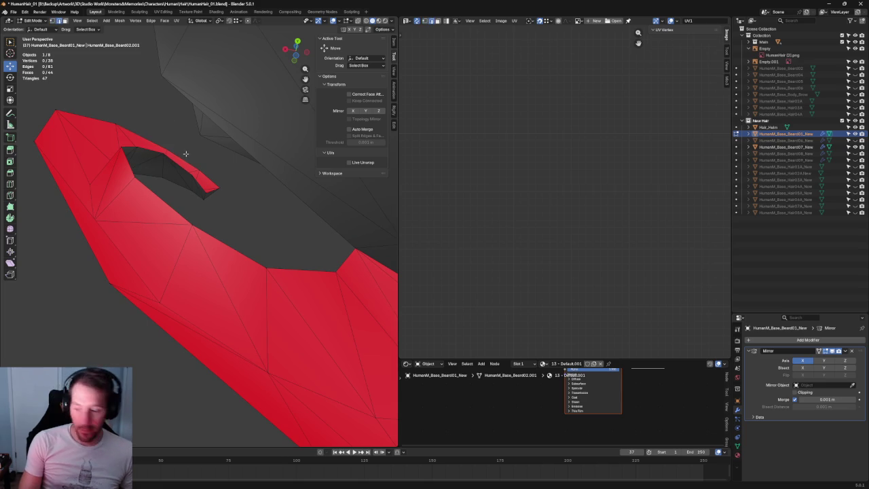
left_click(181, 159)
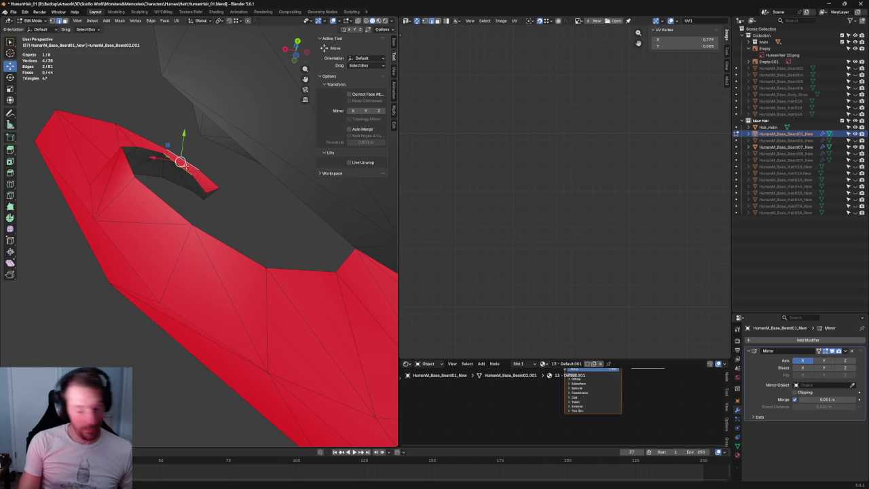
key("f")
left_click(143, 138)
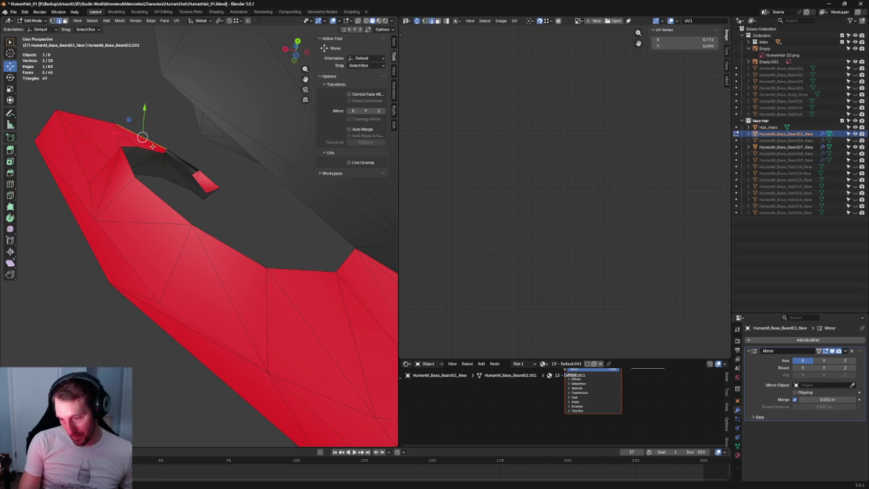
key("f")
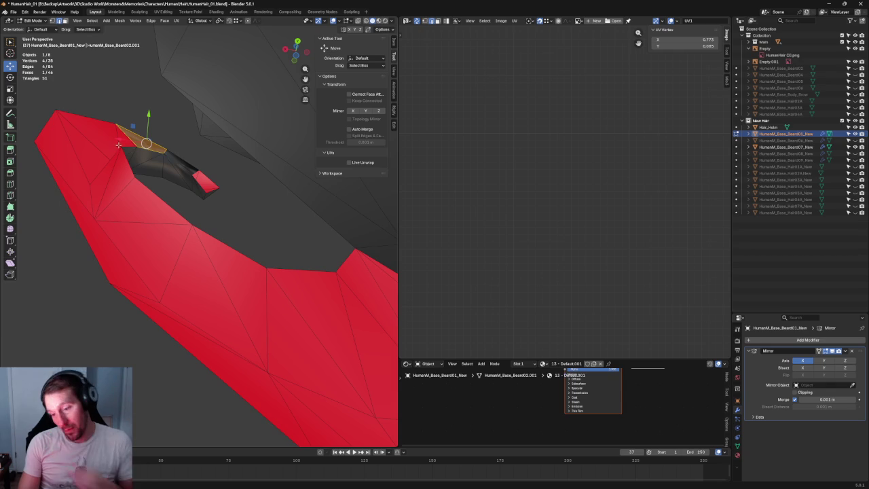
Fill a quad face between two open edges at the curl's top-left tip
key("a")
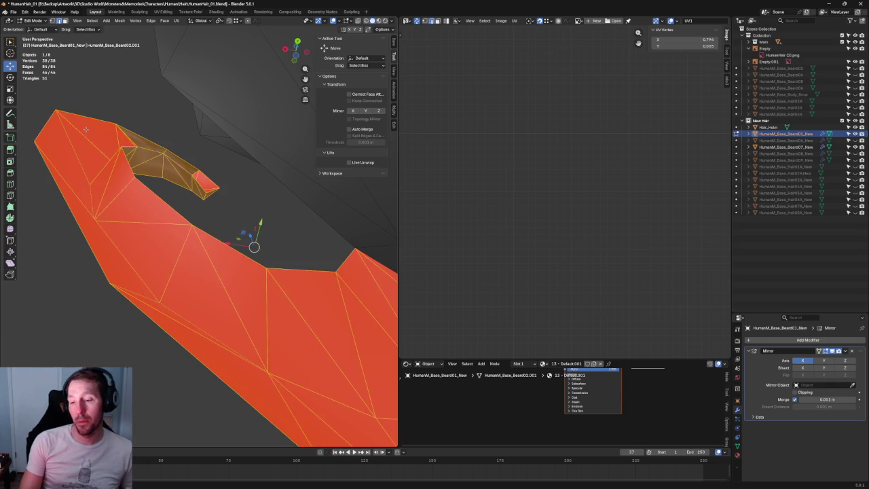
left_click(127, 139)
left_click(81, 116, "shift")
key("f")
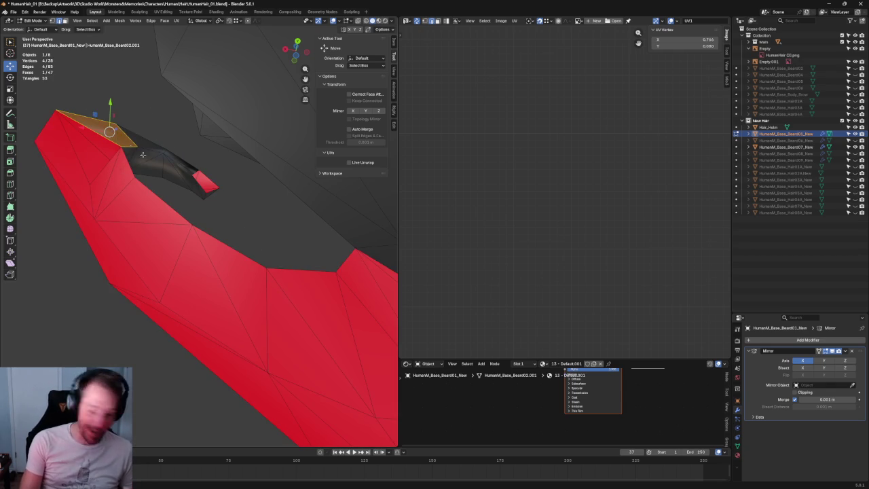
Fill two faces between open edges at the base of the curl
mouse_move(131, 160)
middle_mouse_down()
mouse_move(156, 178)
mouse_move(123, 196)
mouse_move(105, 185)
mouse_move(183, 170)
middle_mouse_up()
left_click(155, 173)
left_click(88, 211, "shift")
key("f")
left_click(187, 173)
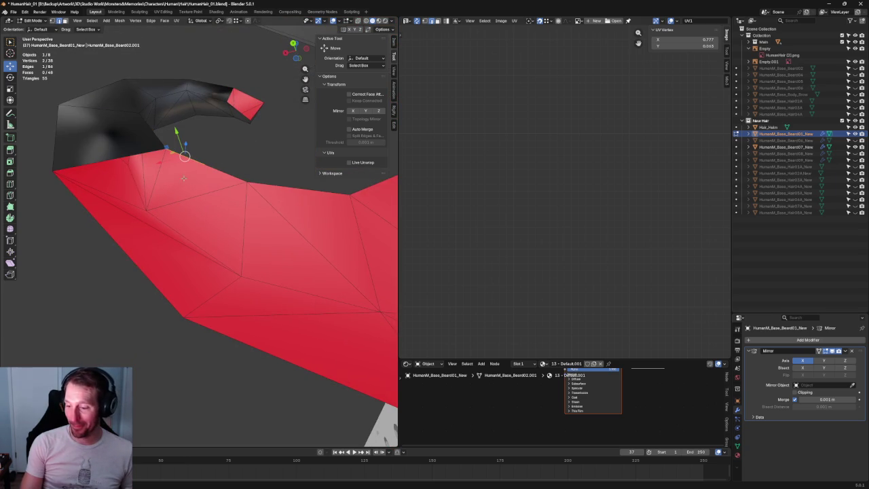
scroll(135, 259, "down", 5)
scroll(180, 252, "up", 5)
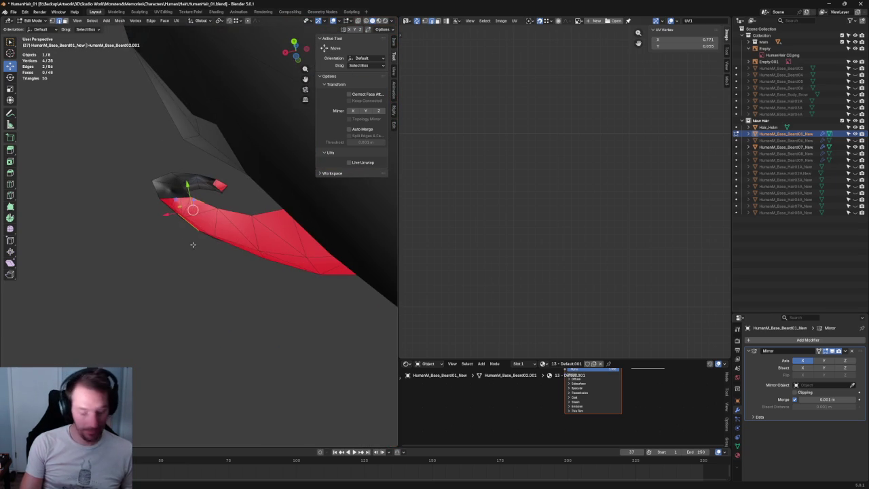
key("f")
Undo the badly placed fill face and delete the two stray vertices at the curl base
middle_click_drag(230, 229, 220, 228)
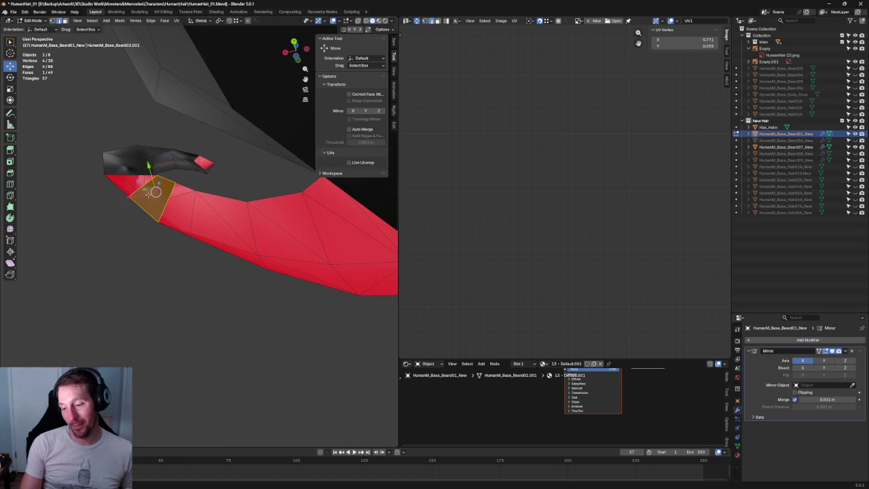
left_click(190, 189)
mouse_move(190, 189)
middle_mouse_down()
mouse_move(190, 248)
mouse_move(203, 213)
mouse_move(226, 194)
mouse_move(257, 231)
mouse_move(310, 266)
mouse_move(205, 236)
middle_mouse_up()
key("ctrl+z")
key("ctrl+z")
left_click(205, 236, "shift")
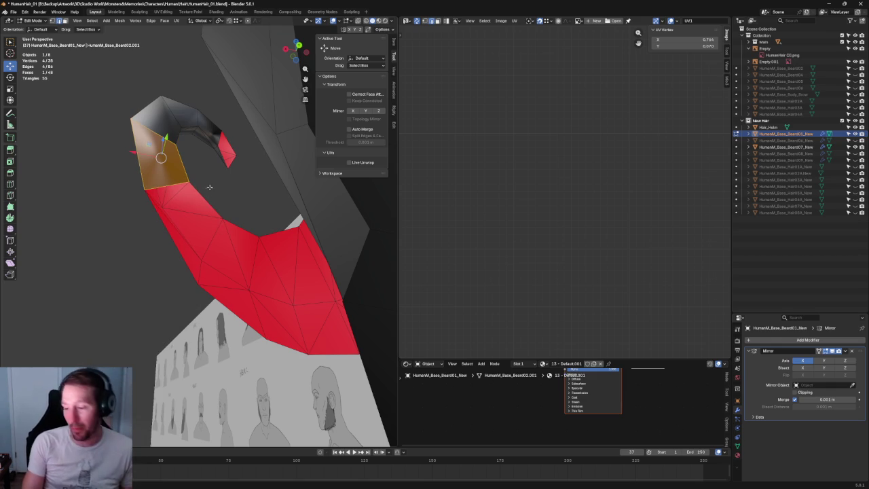
left_click(199, 193)
middle_click_drag(160, 258, 135, 256)
left_click(171, 239, "shift")
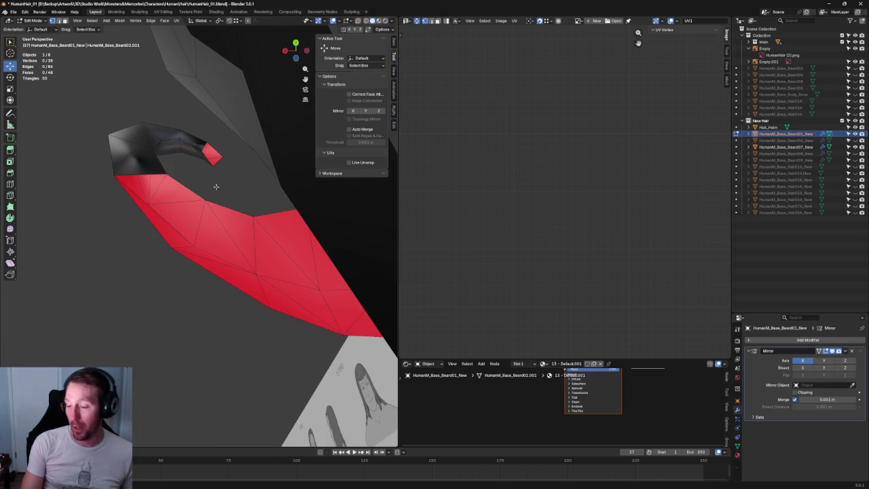
left_click(185, 187)
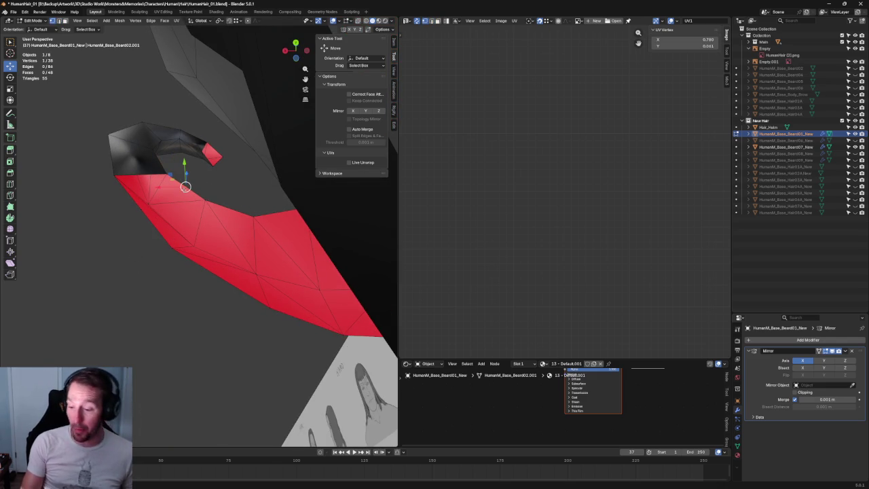
left_click(139, 211, "shift")
key("ctrl+x")
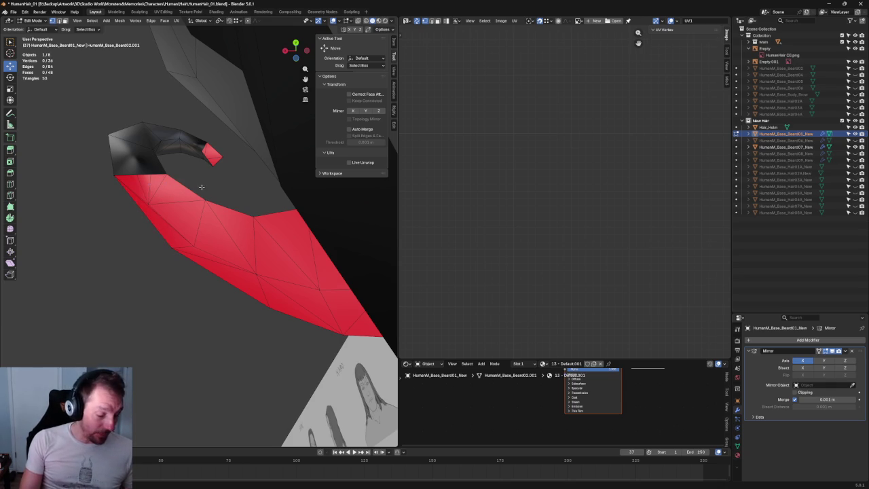
Fill two more faces between opposite open edges at the curl base
left_click_drag(198, 186, 160, 222)
left_click(150, 226, "shift")
key("f")
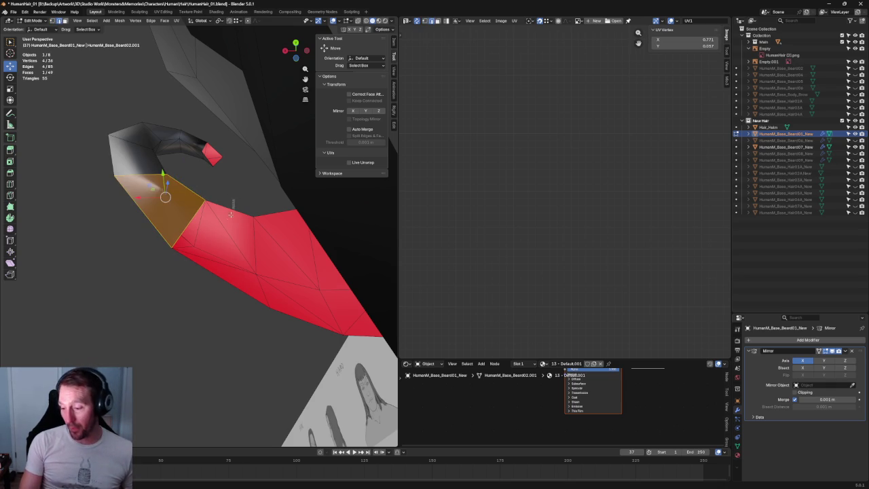
middle_click_drag(233, 215, 218, 224)
left_click(213, 224, "shift")
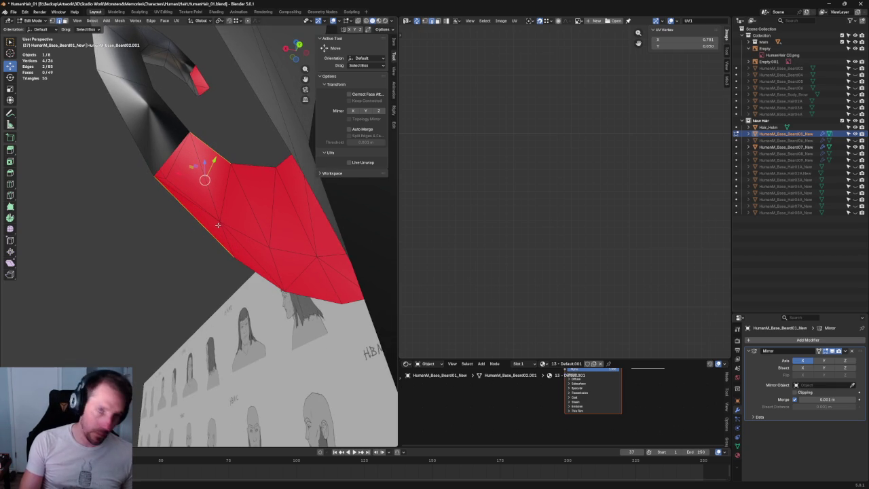
key("f")
Fill the remaining gaps inside the curl with new faces, bringing the mesh to 52 faces
middle_click_drag(217, 224, 152, 218)
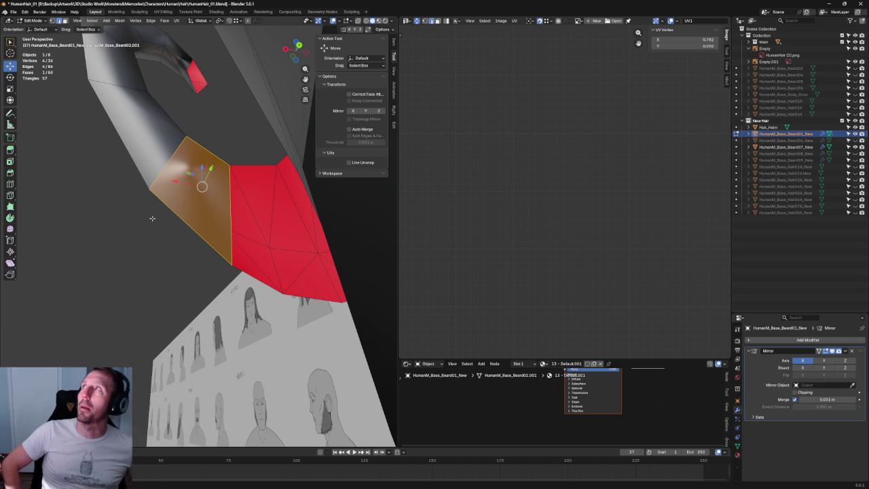
mouse_move(292, 247)
middle_mouse_down()
mouse_move(226, 175)
mouse_move(239, 256)
mouse_move(231, 258)
middle_mouse_up()
left_click(233, 159)
key("f")
mouse_move(286, 229)
middle_mouse_down()
mouse_move(278, 204)
mouse_move(173, 175)
middle_mouse_up()
left_click(199, 154)
mouse_move(213, 219)
middle_mouse_down()
mouse_move(220, 242)
mouse_move(201, 260)
middle_mouse_up()
key("f")
mouse_move(255, 246)
middle_mouse_down()
mouse_move(239, 258)
mouse_move(210, 251)
mouse_move(270, 262)
mouse_move(277, 218)
middle_mouse_up()
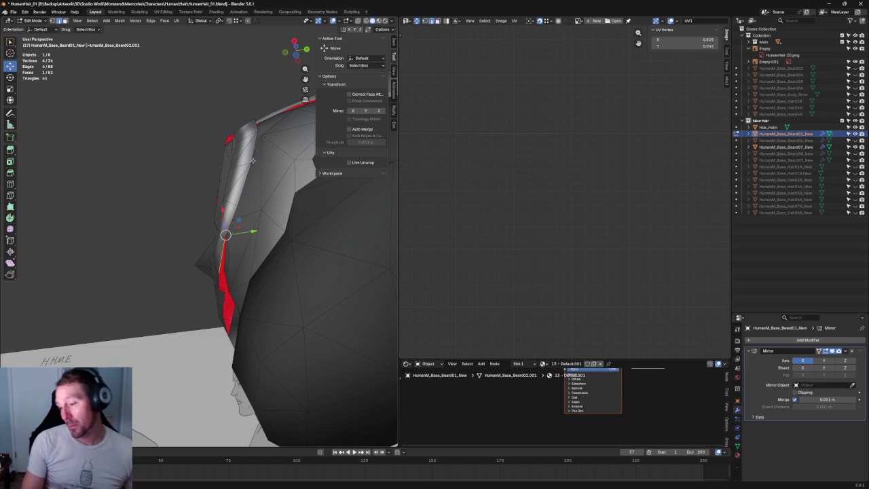
Fill the curled tip's open side with a strip of faces
middle_click_drag(285, 212, 217, 227)
left_click(229, 236)
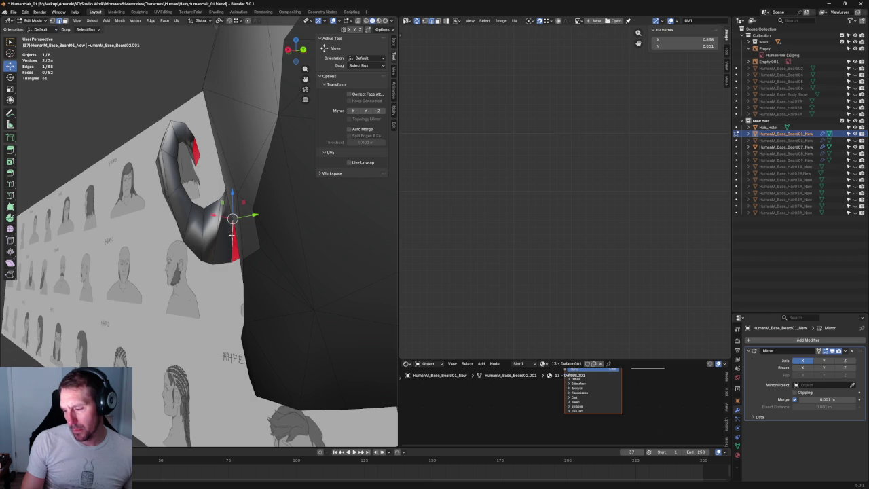
key("alt+a")
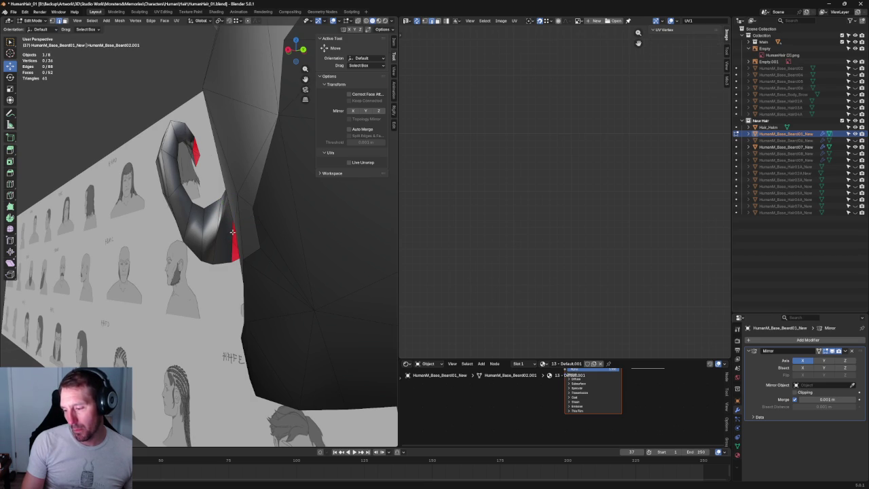
left_click(232, 232)
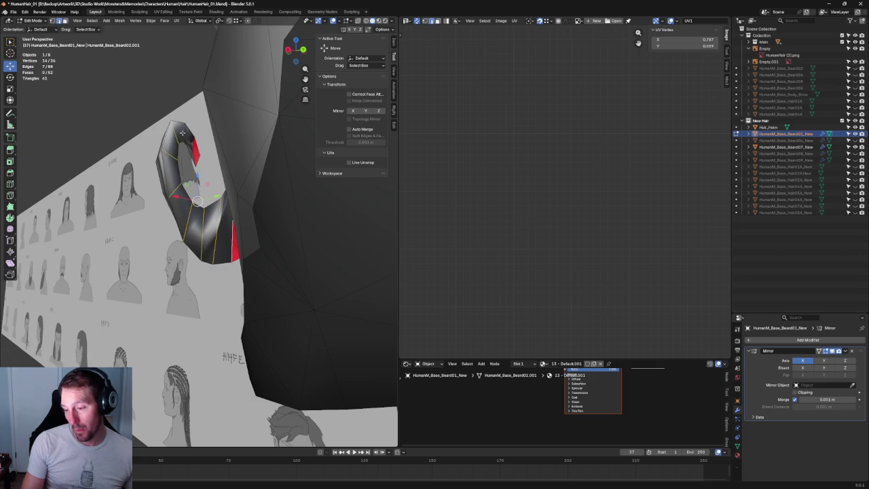
middle_click_drag(181, 132, 199, 204)
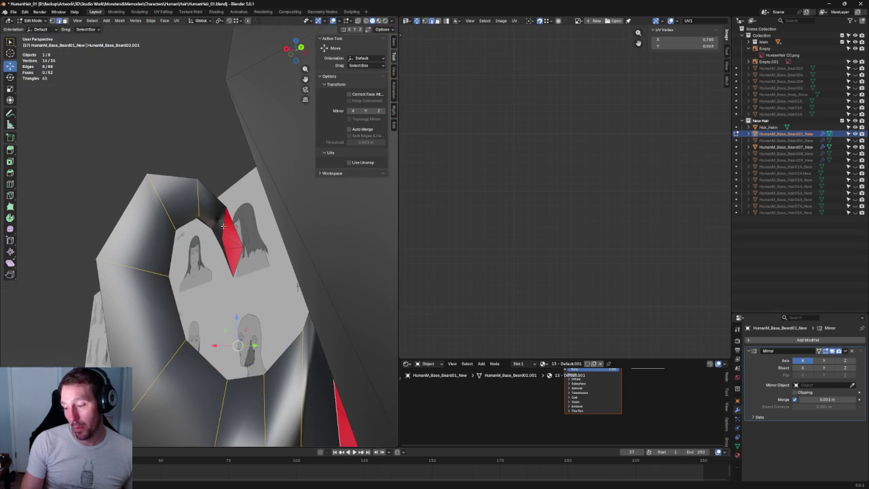
scroll(228, 219, "down", 4)
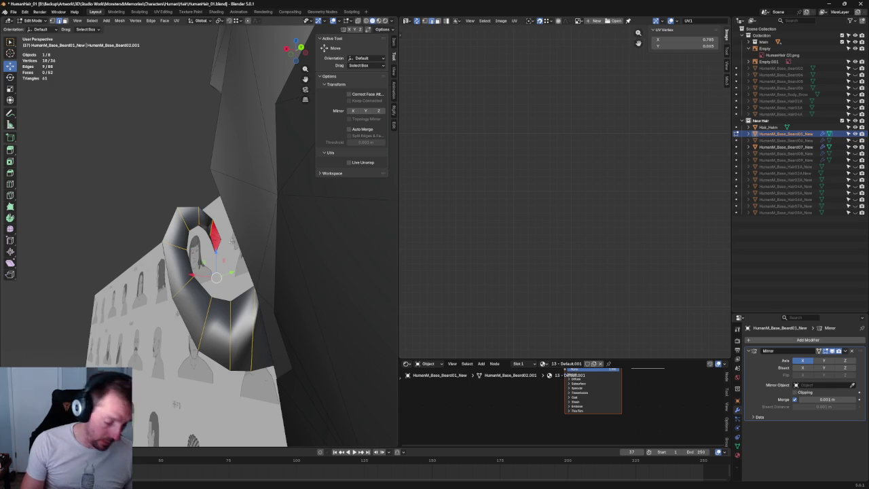
key("f")
key("f")
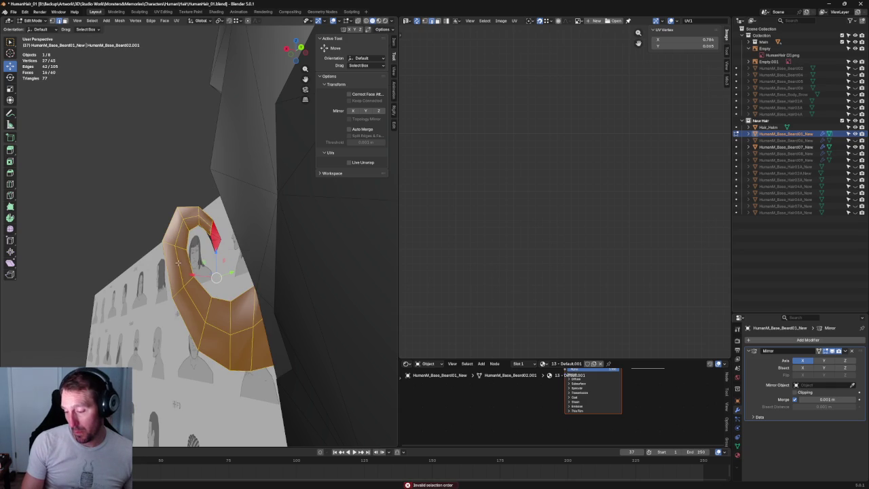
Move the curl's edge chain along the Y axis into its new position
left_click(178, 263, "alt")
middle_click_drag(178, 262, 270, 309)
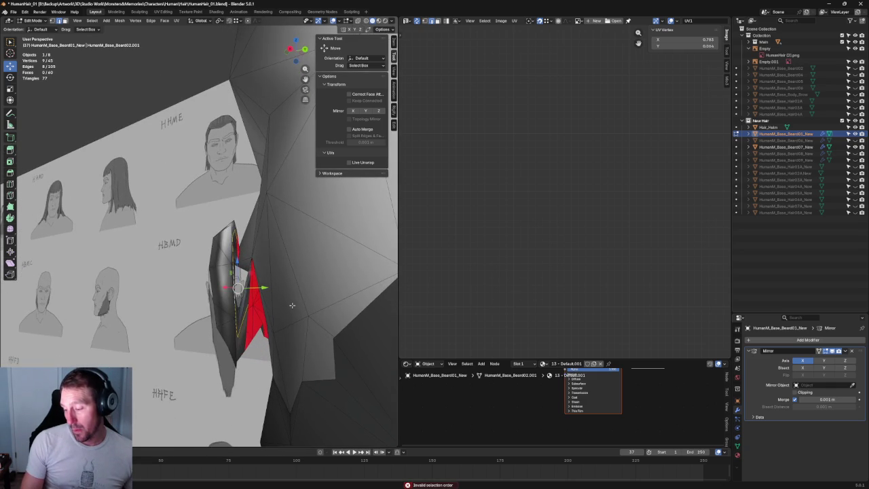
key("g")
key("y")
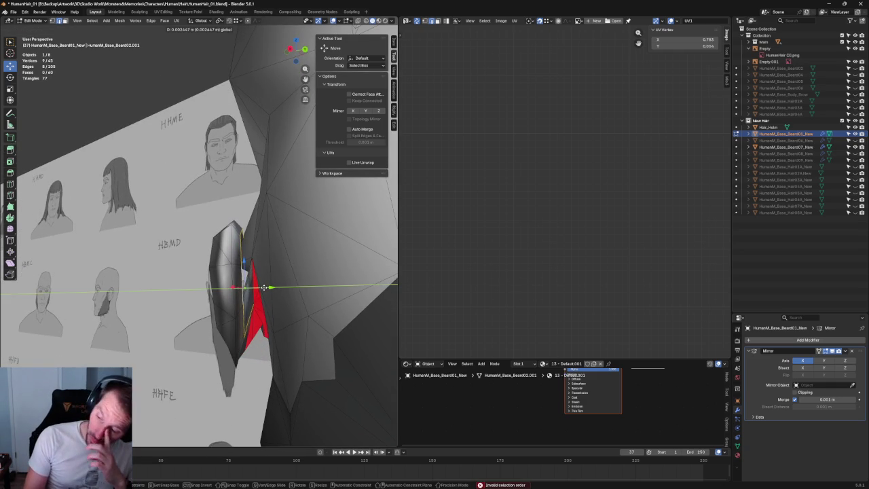
left_click(267, 286)
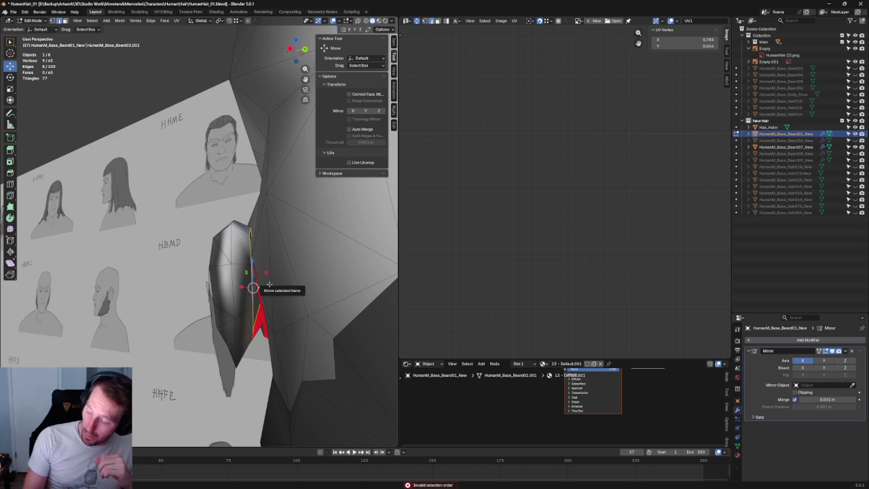
mouse_move(267, 286)
middle_mouse_down()
mouse_move(315, 347)
mouse_move(175, 280)
middle_mouse_up()
key("g")
key("y")
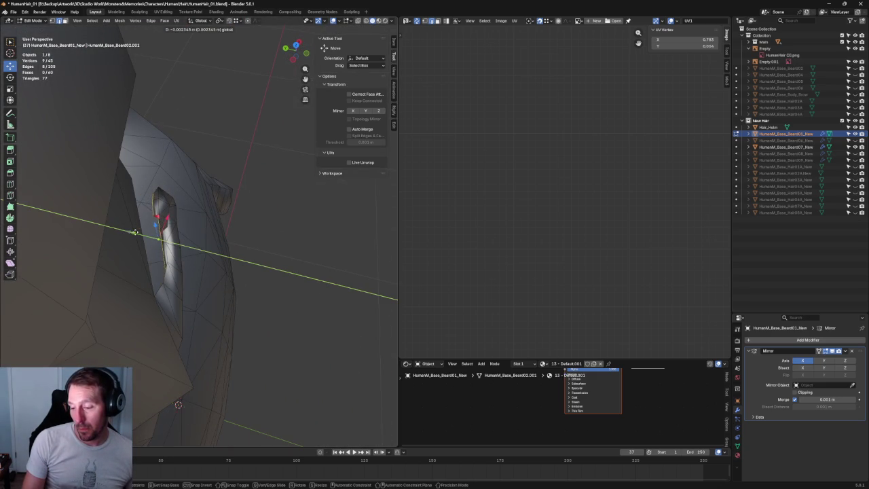
left_click(134, 232)
Narrow the edge chain along Y to about 0.79
mouse_move(134, 233)
middle_mouse_down()
mouse_move(288, 250)
mouse_move(214, 196)
middle_mouse_up()
key("shift+space")
key("s")
left_click_drag(183, 199, 178, 198)
key("shift+space")
key("g")
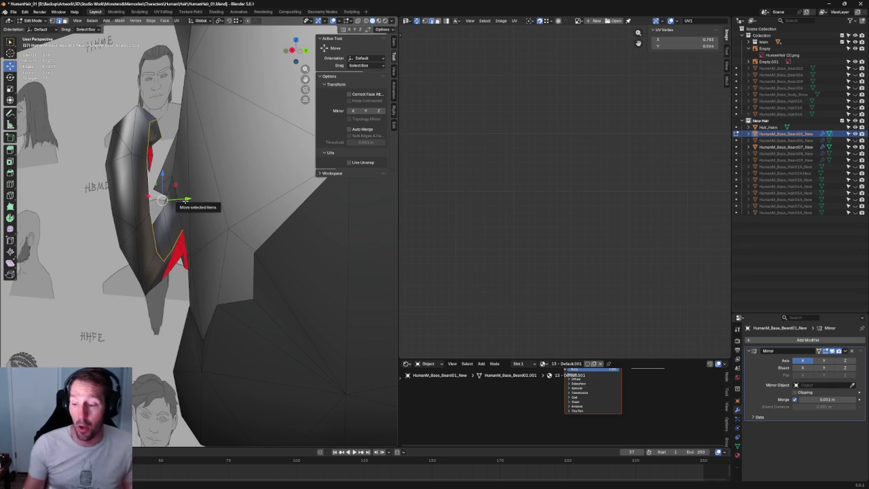
Move a single strand vertex along the Y axis to expose the red faces
scroll(249, 217, "up", 3)
mouse_move(248, 218)
middle_mouse_down()
mouse_move(184, 152)
mouse_move(175, 170)
middle_mouse_up()
left_click(163, 178)
key("g")
key("y")
left_click(177, 175)
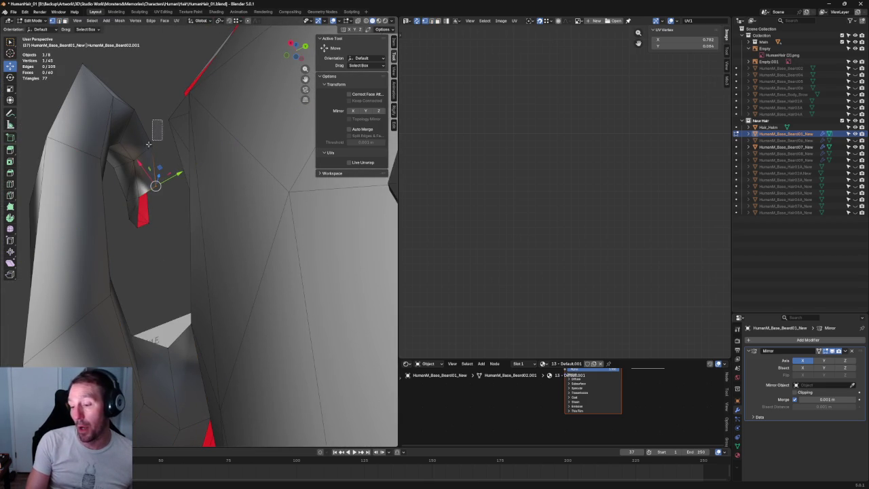
key("g")
key("y")
key("Escape")
In side orthographic X-ray view, nudge the strand vertex near the ear along the green axis
mouse_move(245, 242)
middle_mouse_down()
mouse_move(193, 199)
mouse_move(209, 252)
mouse_move(217, 263)
mouse_move(235, 258)
middle_mouse_up()
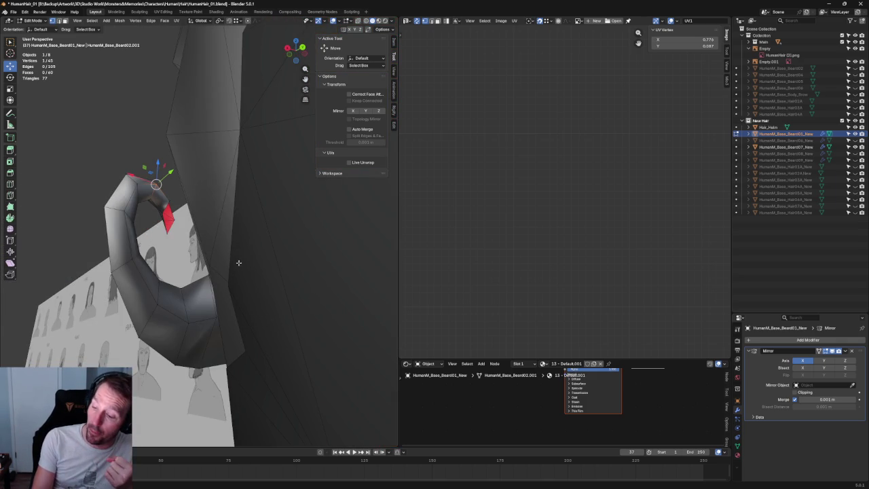
mouse_move(229, 269)
middle_mouse_down()
mouse_move(201, 205)
mouse_move(218, 197)
mouse_move(217, 247)
mouse_move(238, 267)
mouse_move(295, 235)
mouse_move(242, 170)
mouse_move(181, 205)
mouse_move(204, 211)
middle_mouse_up()
key("shift+space")
key("s")
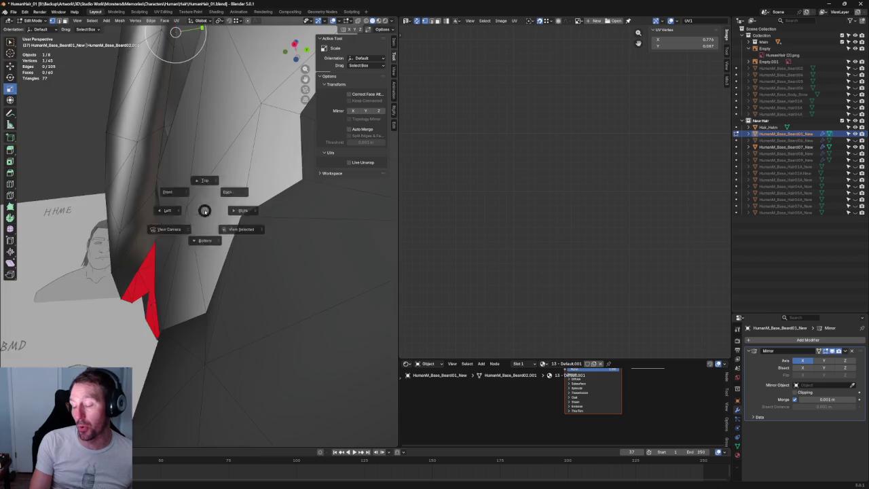
key("KP_5")
key("alt+z")
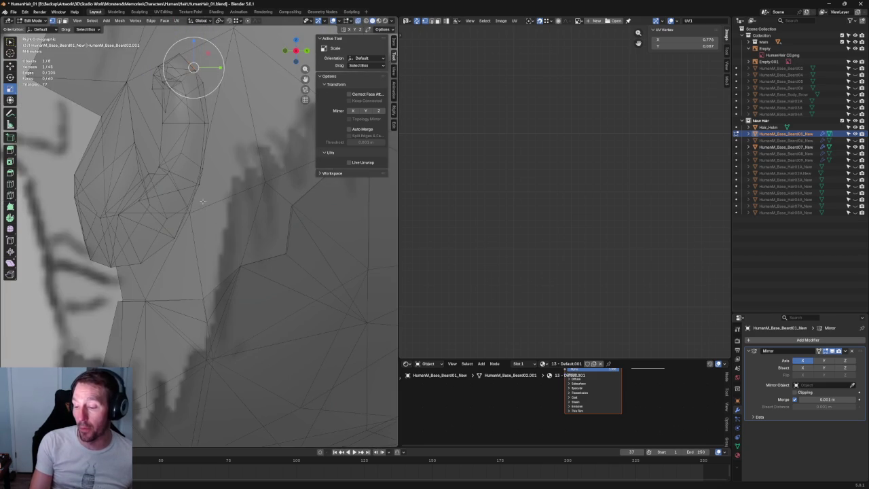
left_click(180, 202)
left_click_drag(141, 219, 140, 219)
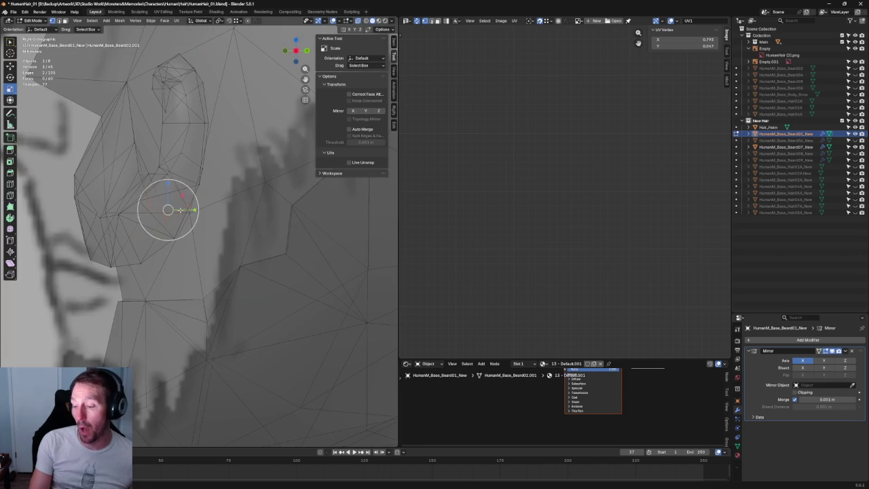
key("shift+space")
key("g")
left_click_drag(197, 208, 199, 209)
key("alt+z")
Frame the beard strip and fill the gap between its red faces
mouse_move(201, 208)
middle_mouse_down()
mouse_move(230, 221)
mouse_move(271, 219)
mouse_move(301, 237)
middle_mouse_up()
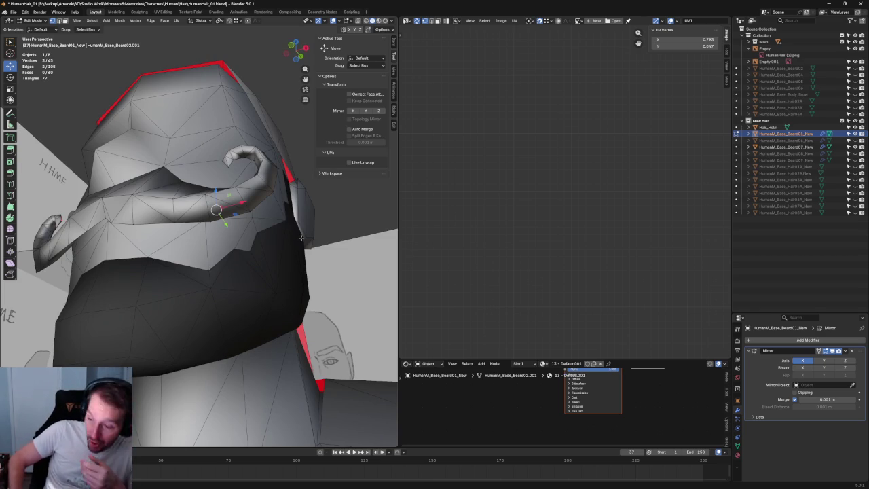
middle_click_drag(164, 144, 227, 202)
key("alt+z")
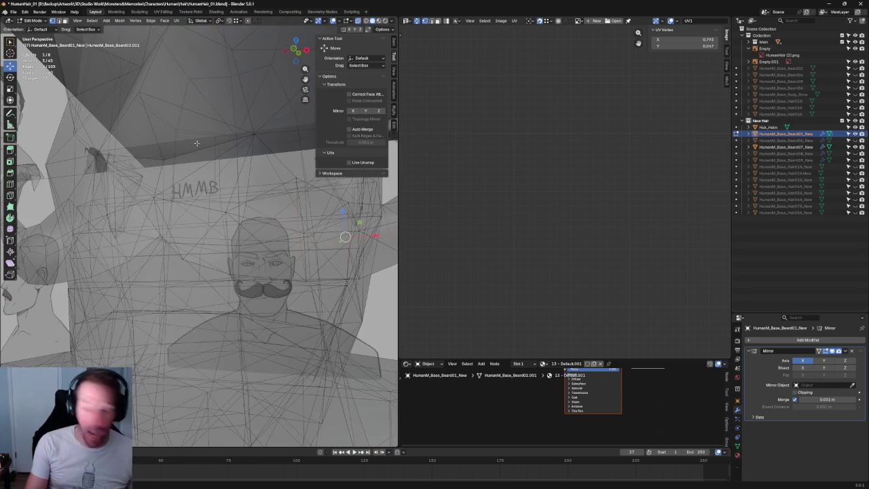
key("KP_Decimal")
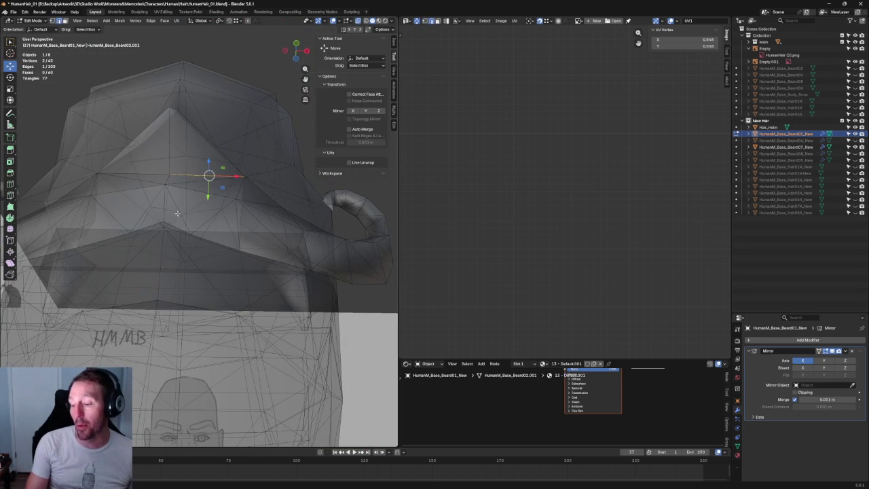
key("alt+z")
middle_click_drag(173, 228, 226, 174)
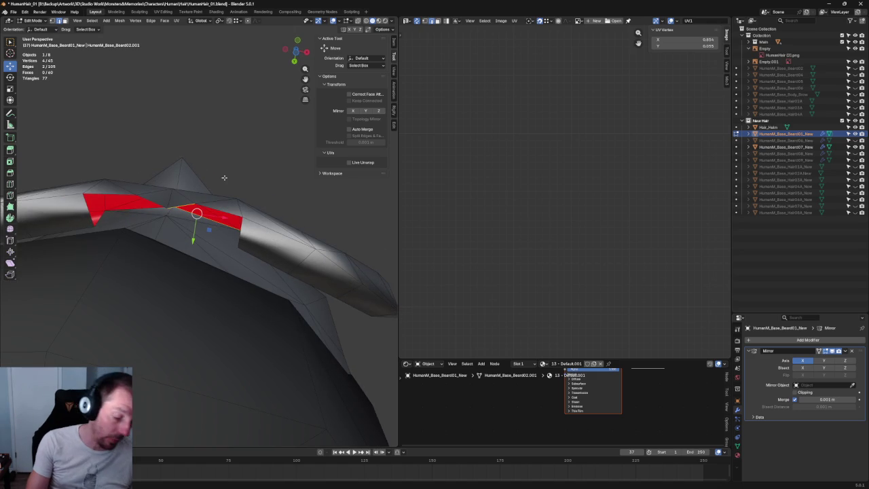
key("f")
Select the two edges bordering the next gap in the beard strip
mouse_move(240, 183)
middle_mouse_down()
mouse_move(162, 233)
mouse_move(198, 187)
middle_mouse_up()
left_click(170, 227)
left_click(170, 239, "shift")
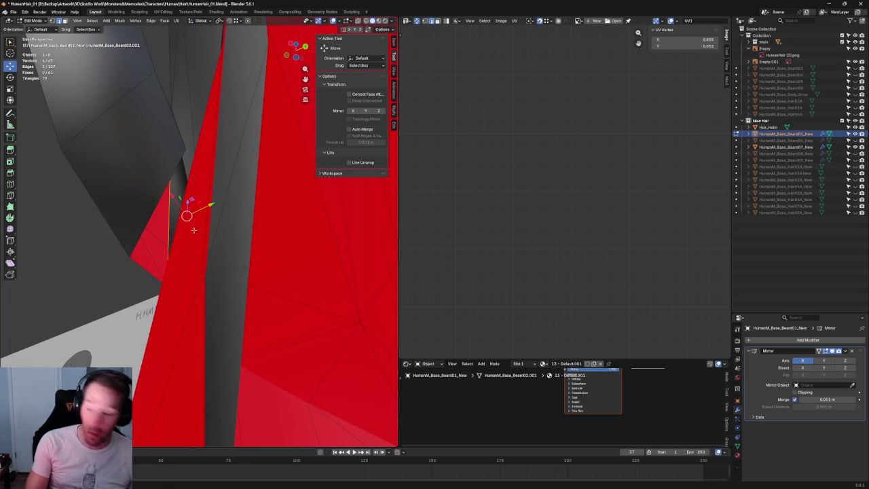
key("1")
middle_click_drag(191, 201, 204, 186)
left_click(220, 183, "shift")
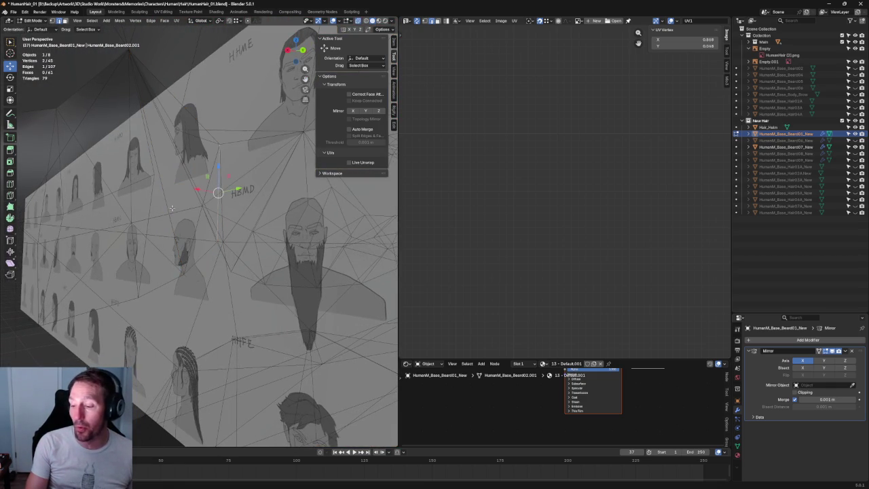
Create faces from the selected edge pairs, closing the curl tip's left side
key("f")
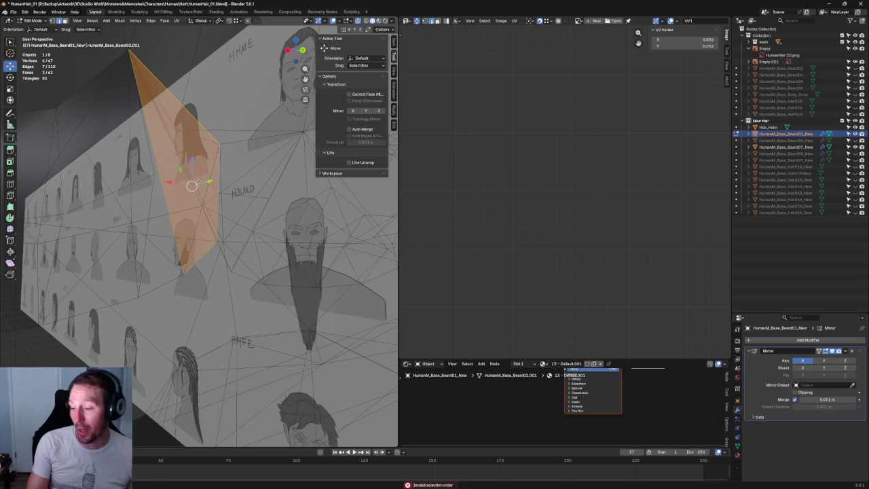
left_click(197, 191)
mouse_move(197, 190)
middle_mouse_down()
mouse_move(184, 230)
mouse_move(200, 209)
mouse_move(181, 219)
mouse_move(194, 194)
mouse_move(254, 193)
mouse_move(229, 190)
mouse_move(188, 203)
mouse_move(224, 213)
mouse_move(188, 203)
mouse_move(182, 234)
middle_mouse_up()
left_click(181, 210, "shift")
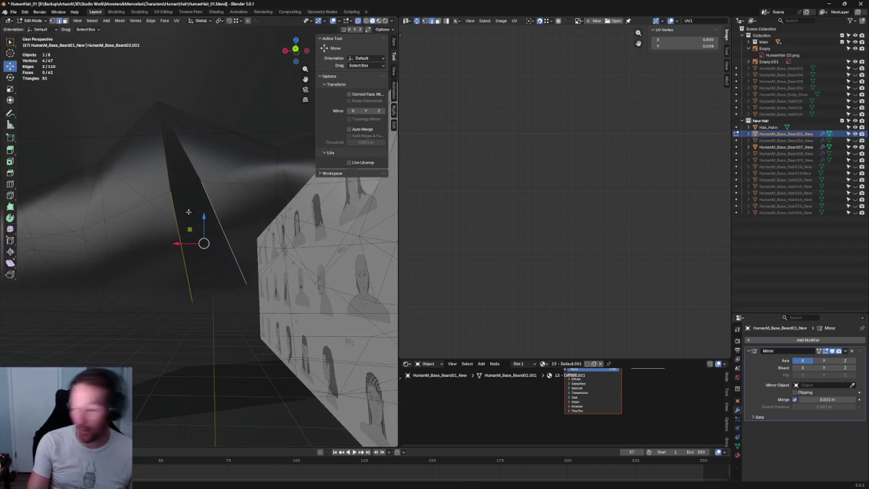
key("f")
Extrude an open edge of the curl tip into a new face
mouse_move(194, 237)
middle_mouse_down()
mouse_move(197, 171)
mouse_move(177, 163)
middle_mouse_up()
left_click(198, 171)
key("e")
left_click(175, 164)
key("f")
key("ctrl+z")
key("ctrl+shift+z")
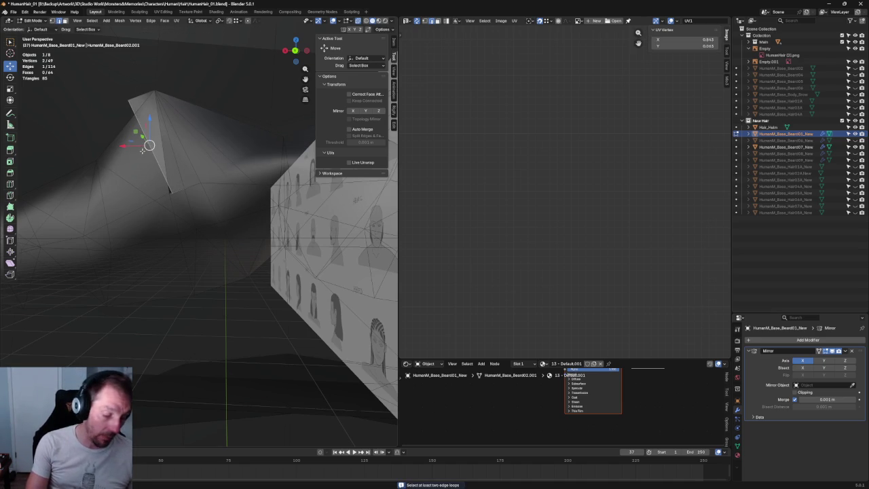
Merge the two tip vertices into one and pull the spike tip down and right
key("m")
left_click(151, 157)
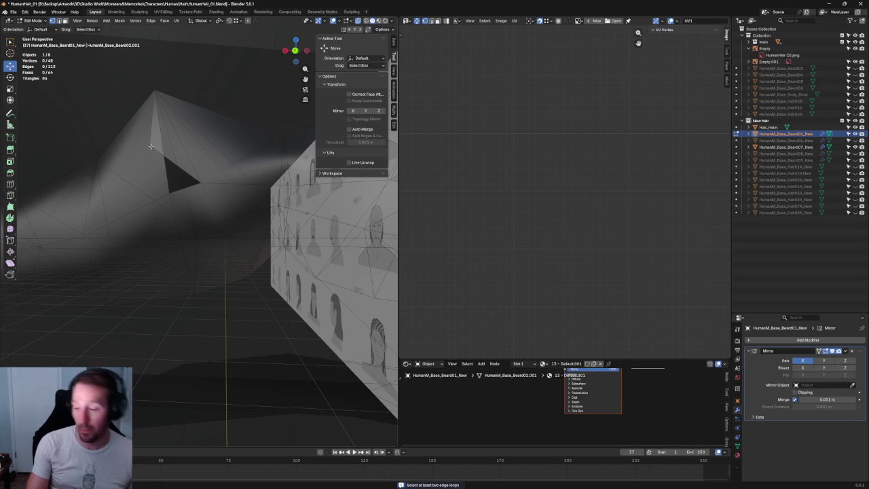
left_click(151, 146)
left_click_drag(149, 145, 184, 188)
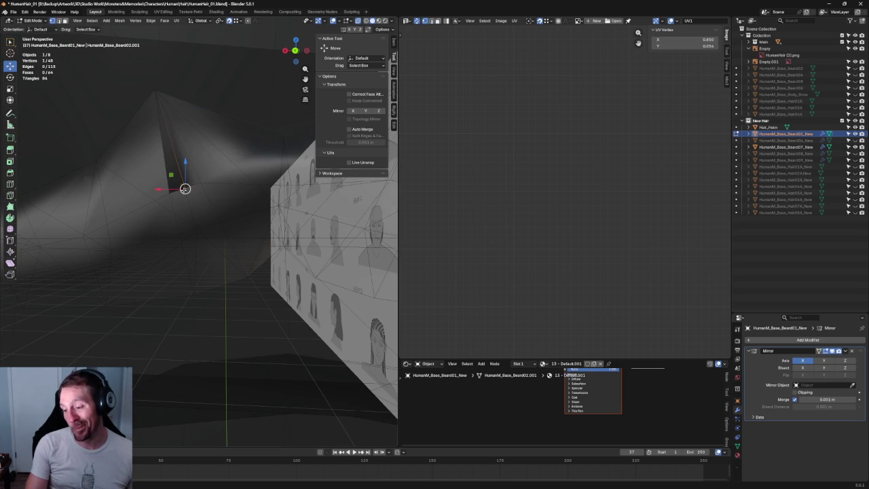
mouse_move(169, 192)
middle_mouse_down()
mouse_move(178, 139)
mouse_move(197, 150)
middle_mouse_up()
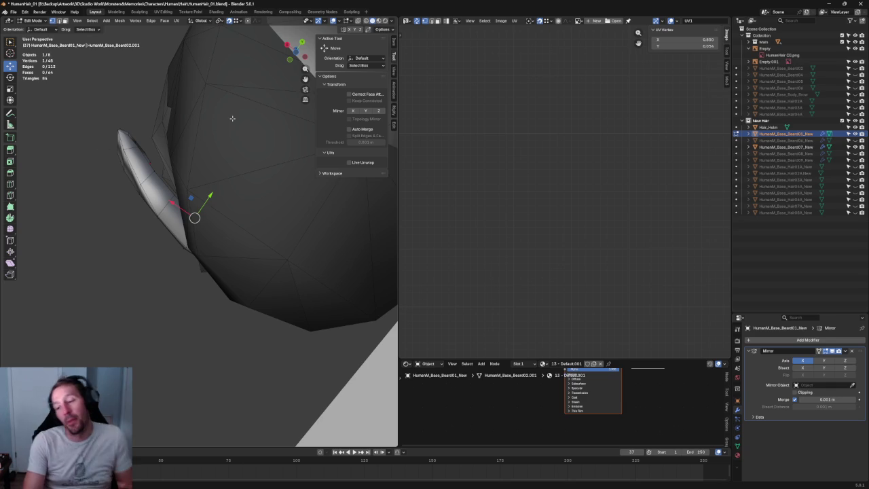
mouse_move(157, 136)
middle_mouse_down()
mouse_move(163, 214)
mouse_move(184, 172)
middle_mouse_up()
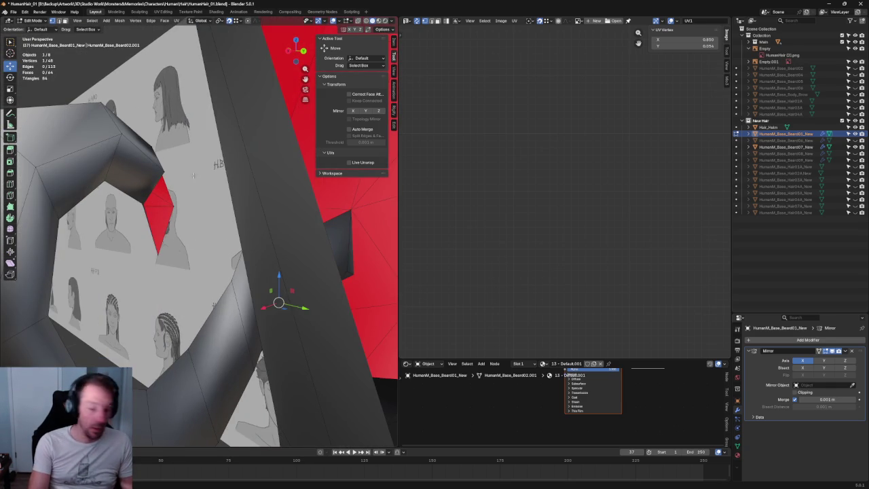
Extrude the two edges at the top of the red face into new geometry
left_click(176, 186)
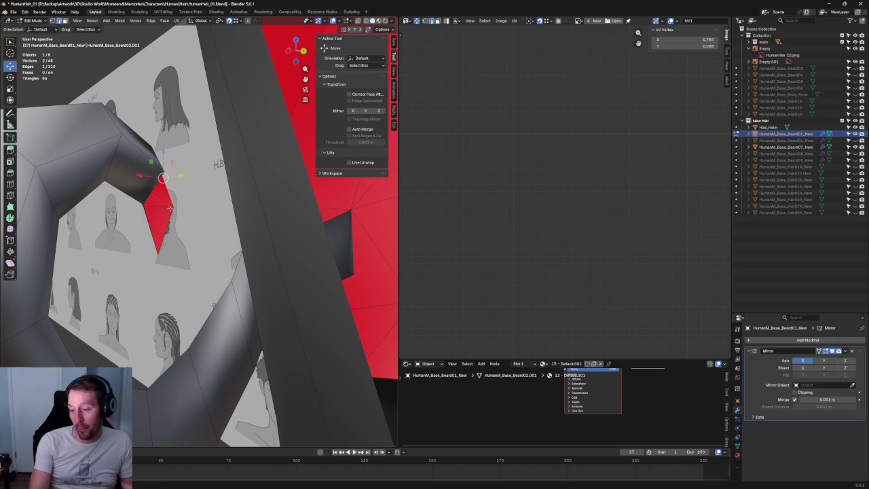
middle_click_drag(167, 219, 188, 208)
left_click(190, 209, "shift")
key("e")
left_click(230, 192)
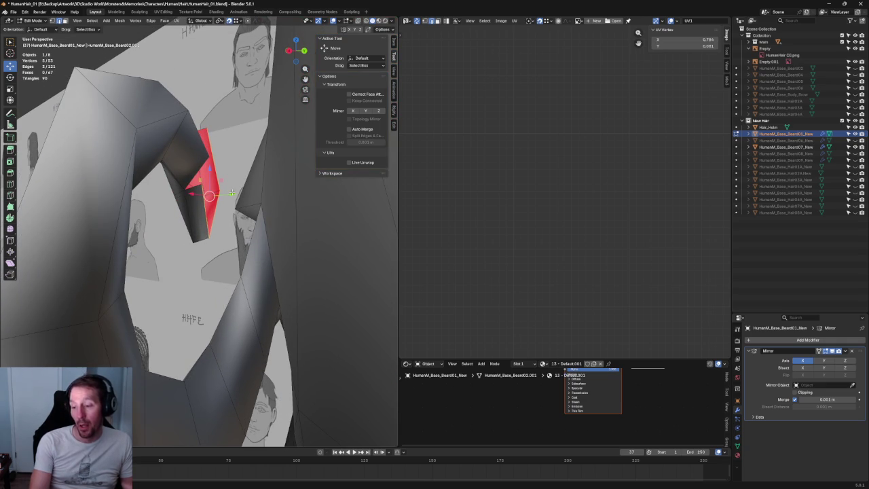
key("ctrl+z")
middle_click_drag(210, 196, 184, 192)
scroll(201, 190, "up", 3)
key("ctrl+shift+z")
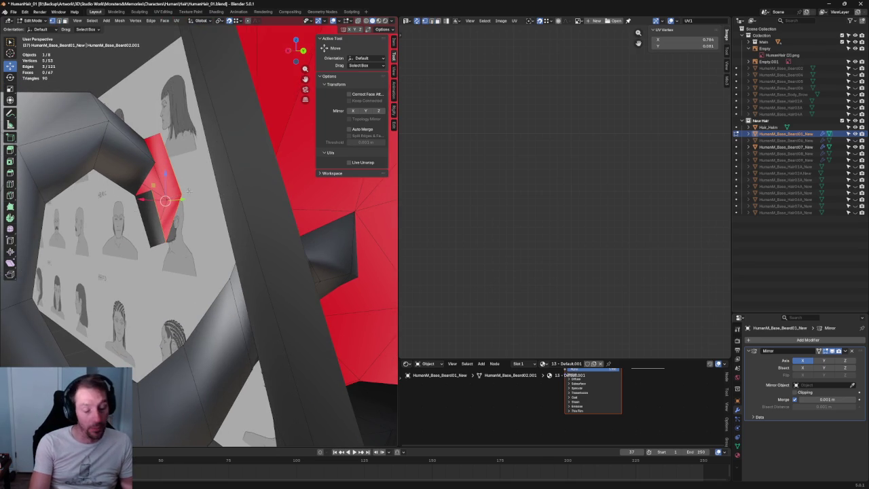
Merge the new vertices into one point and pull it up-left to shrink the face
left_click(182, 193)
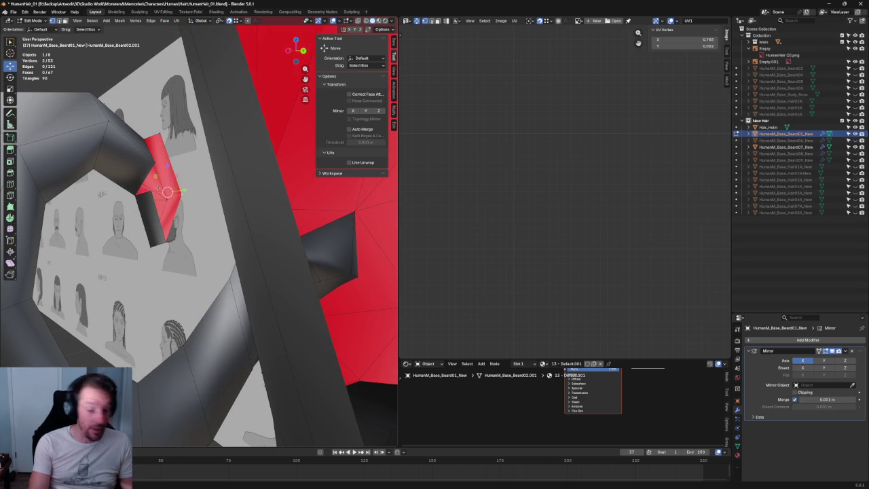
key("m")
left_click(169, 148)
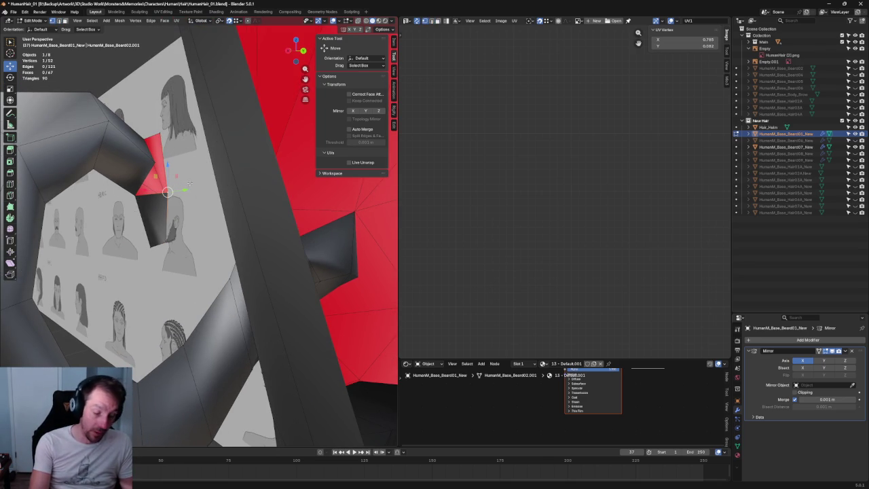
left_click_drag(167, 192, 171, 169)
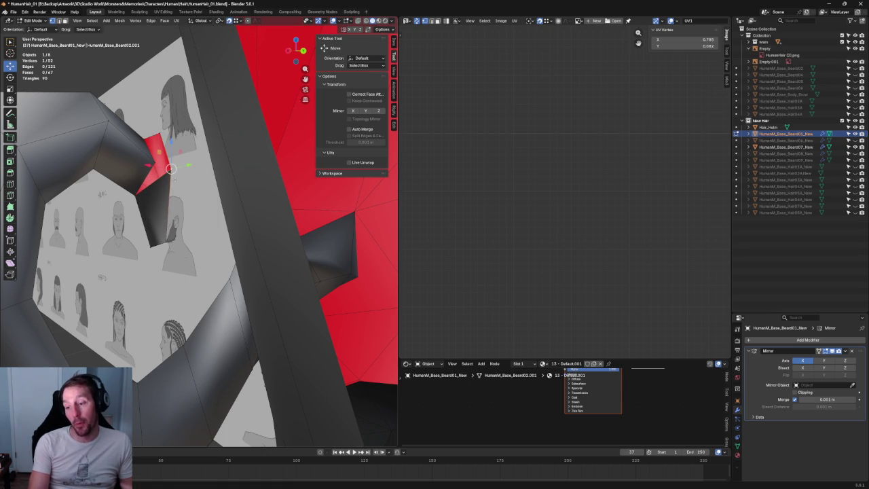
left_click_drag(171, 168, 160, 133)
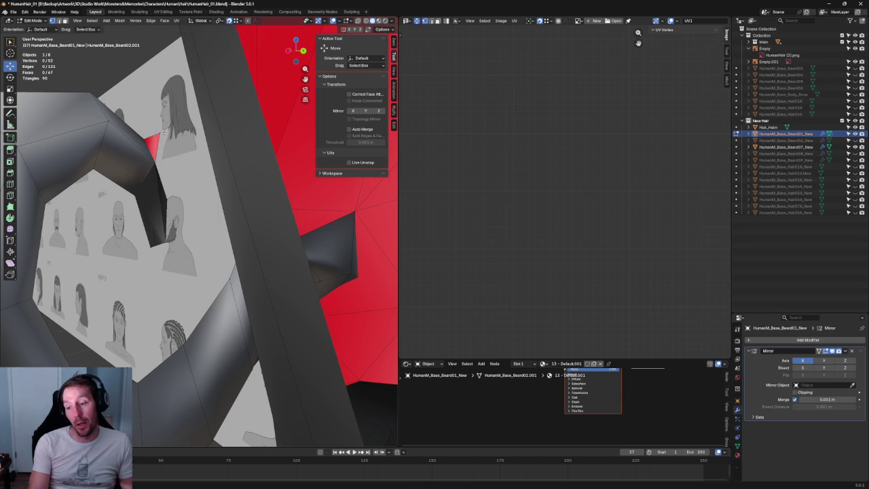
scroll(163, 136, "up", 3)
scroll(157, 122, "up", 3)
scroll(156, 122, "down", 3)
scroll(176, 149, "down", 3)
scroll(198, 179, "down", 2)
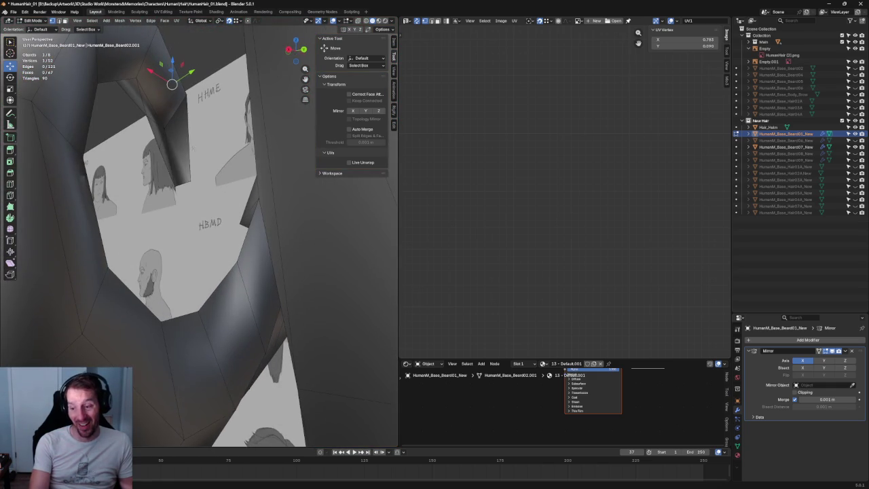
Move the tip vertex down and left to refine the curl tip's shape
mouse_move(190, 180)
left_mouse_down()
mouse_move(195, 189)
mouse_move(175, 186)
left_mouse_up()
middle_click_drag(209, 121, 139, 188)
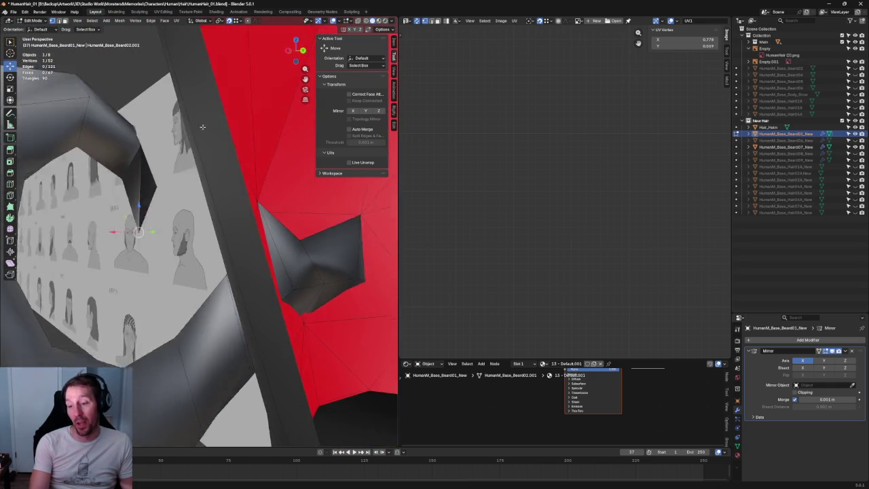
left_click(128, 220)
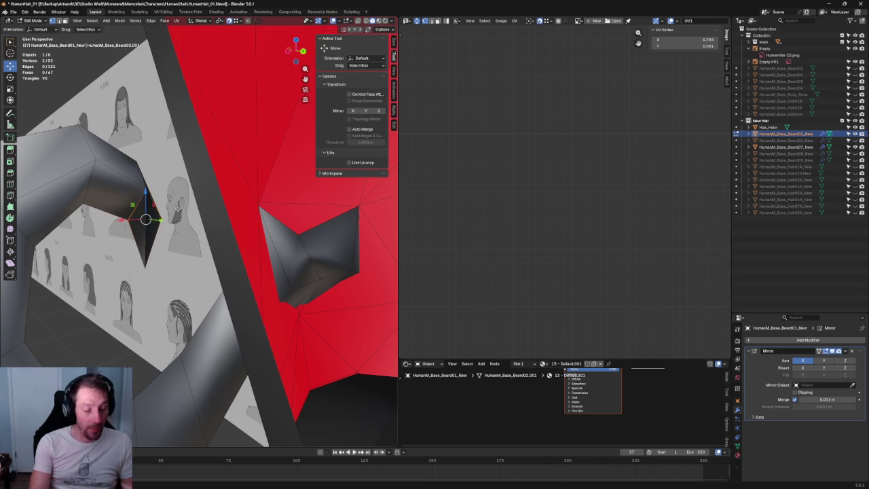
key("ctrl+z")
scroll(165, 231, "up", 3)
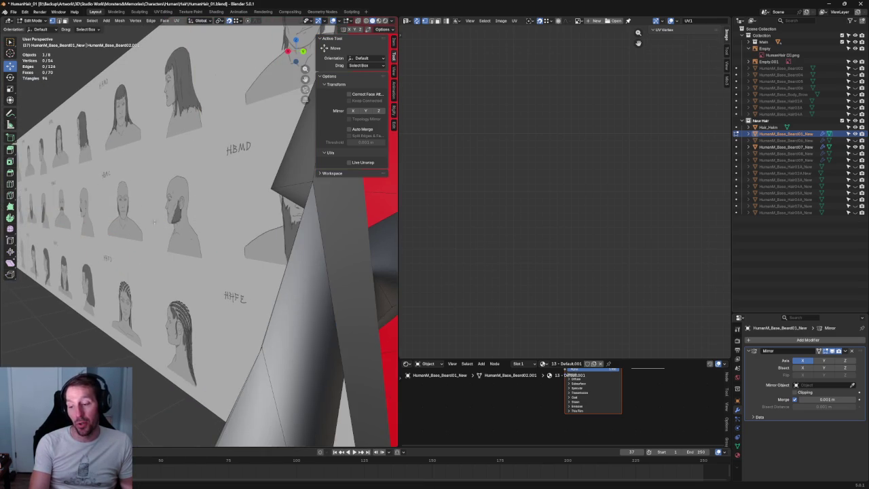
scroll(154, 222, "down", 3)
left_click(164, 215, "alt")
scroll(165, 216, "up", 3)
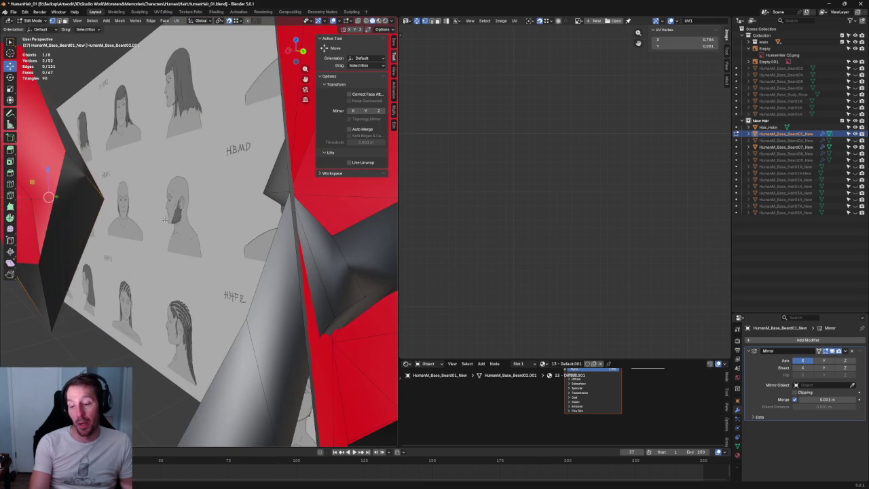
left_click(177, 215)
scroll(188, 213, "down", 2)
left_click(188, 213)
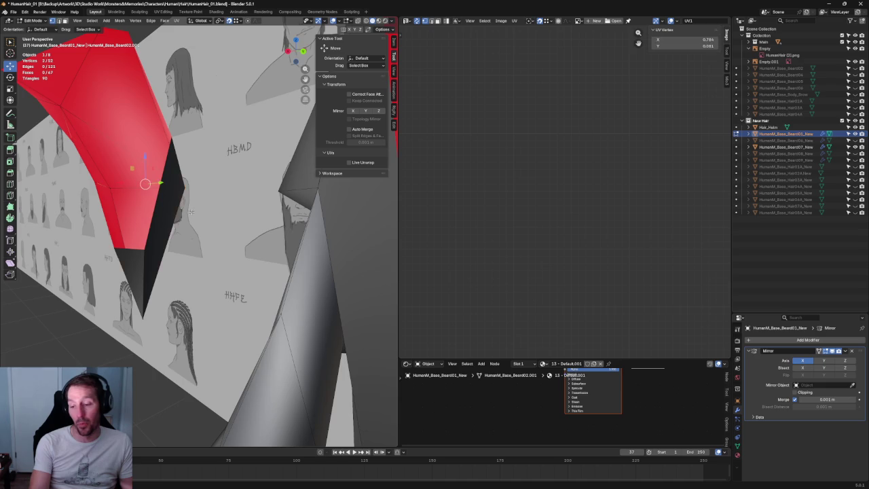
scroll(189, 214, "down", 3)
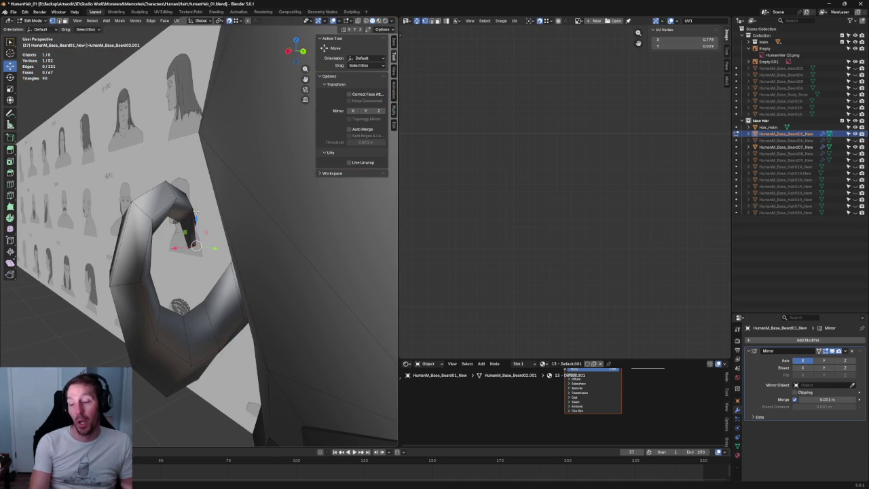
left_click(200, 225)
scroll(180, 191, "up", 2)
scroll(180, 191, "up", 2)
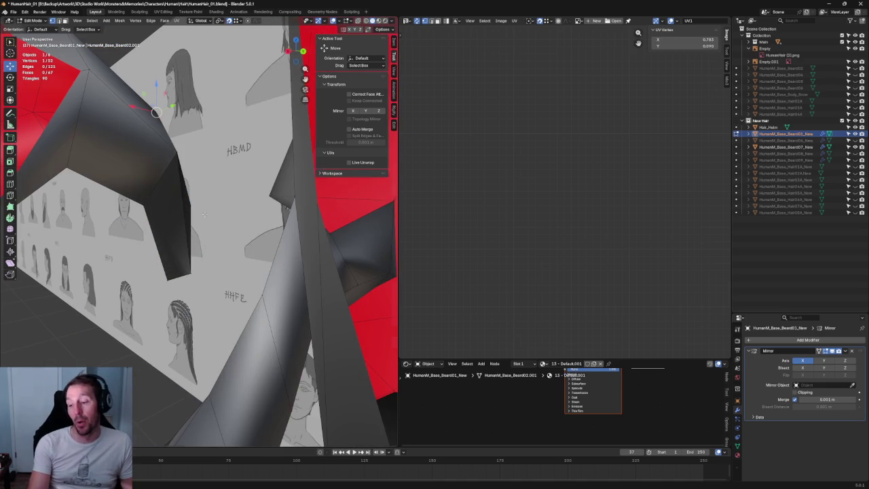
scroll(178, 150, "up", 2)
scroll(181, 149, "up", 2)
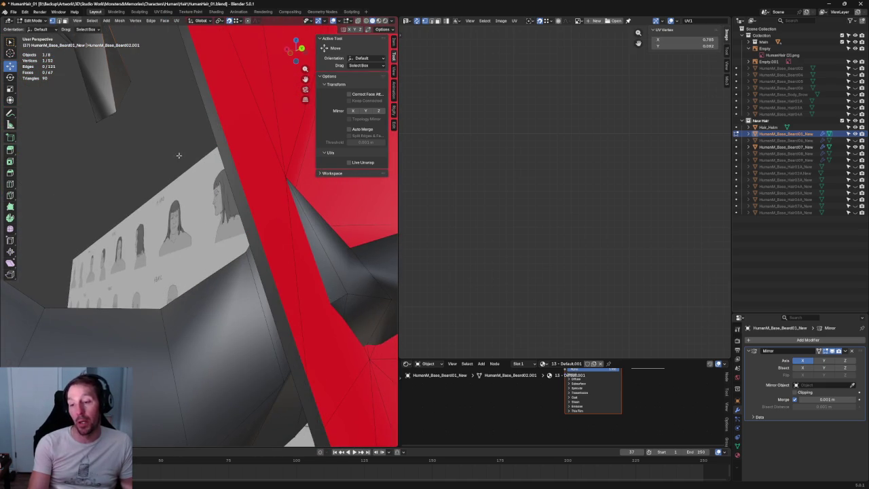
mouse_move(169, 137)
middle_mouse_down()
mouse_move(231, 188)
mouse_move(207, 140)
mouse_move(222, 160)
middle_mouse_up()
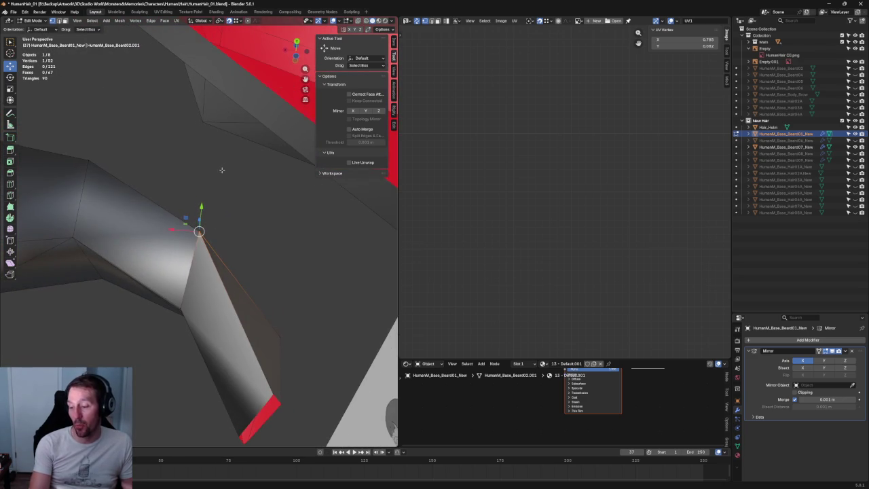
Connect two vertex pairs across the mustache bend with new edges using J
left_click(180, 309)
left_click(271, 342, "shift")
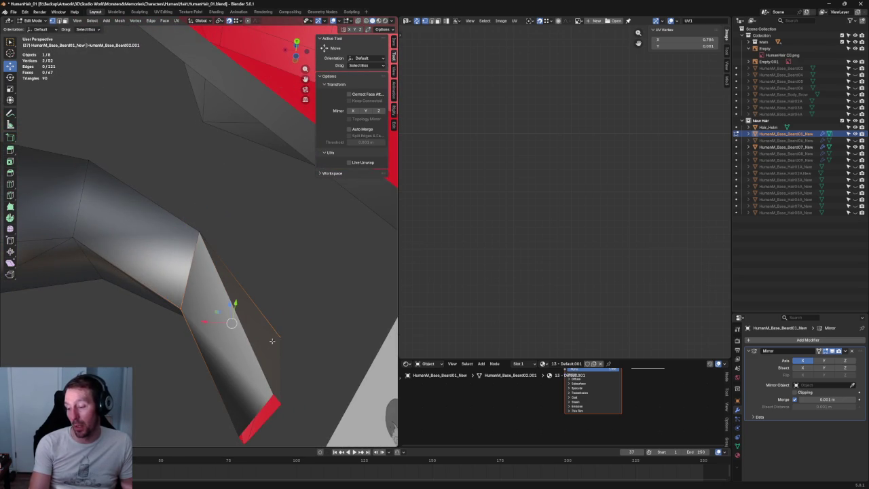
key("j")
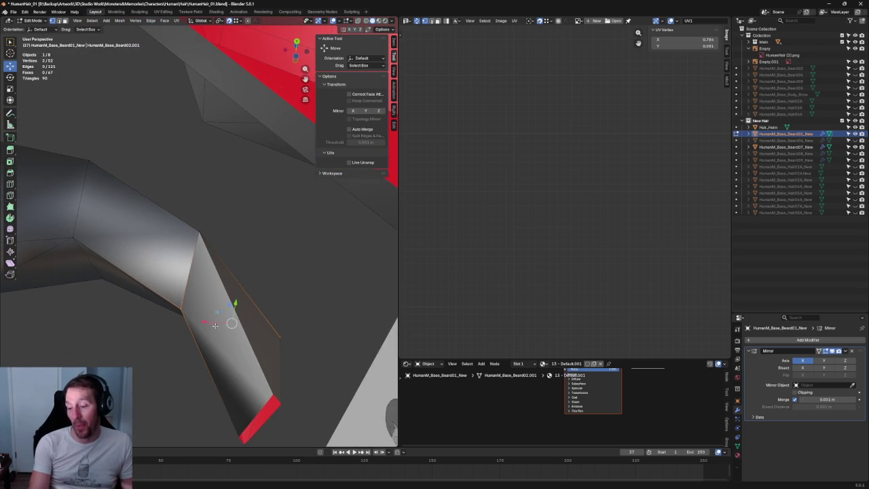
left_click(238, 294)
left_click(236, 289, "shift")
key("j")
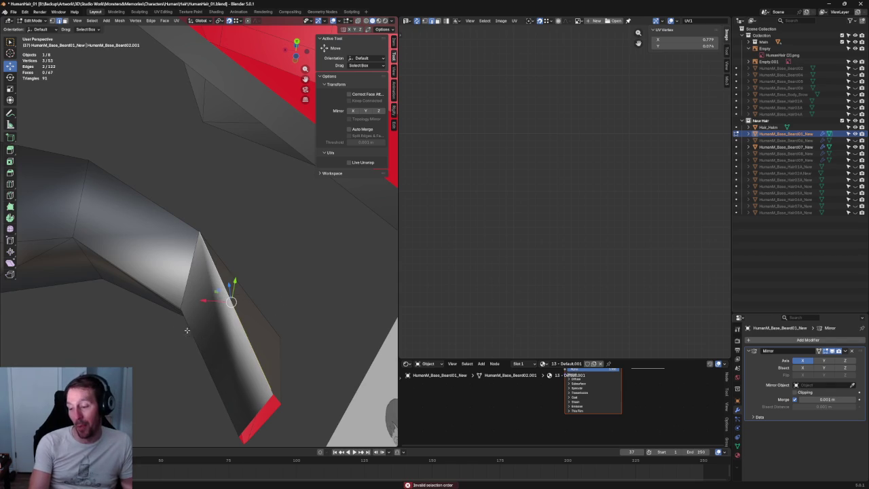
Join another bend vertex pair using Connect Vertex Pairs from the vertex menu
left_click(180, 307)
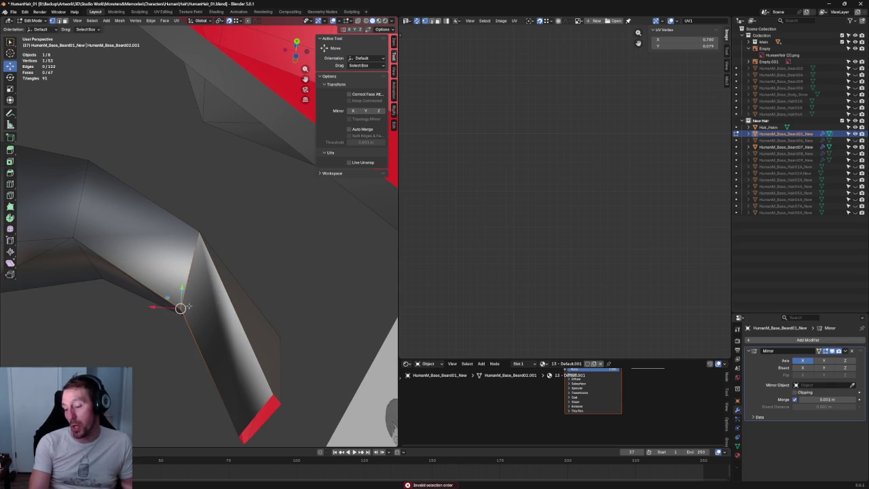
left_click(279, 329, "shift")
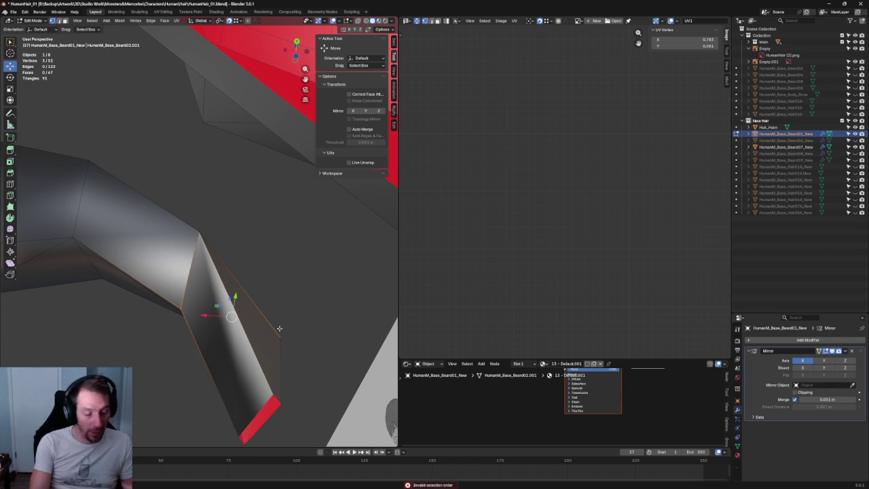
key("j")
right_click(231, 300)
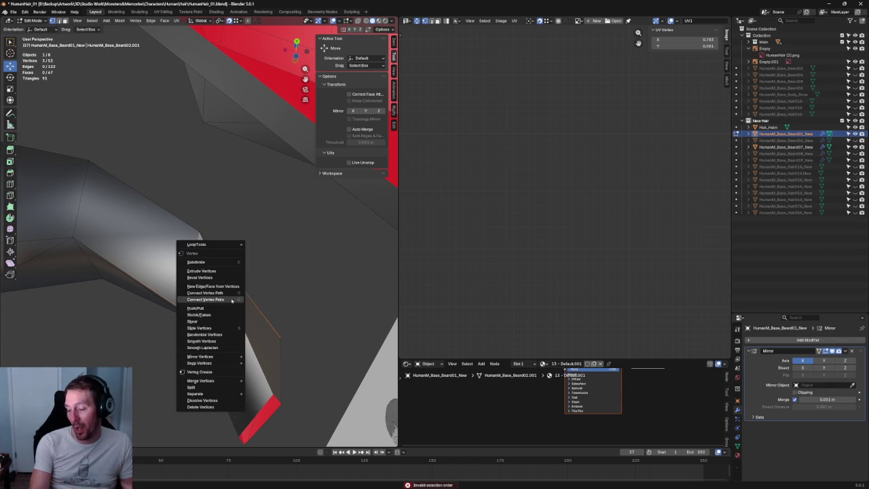
left_click(229, 300)
In X-ray view, merge the stray bend vertices into their neighbours with M > At Last
left_click(231, 302)
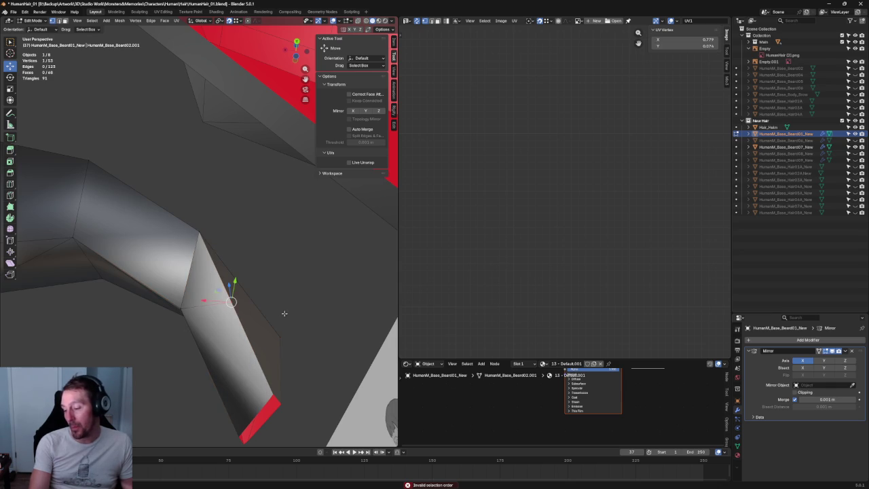
key("alt+z")
left_click_drag(180, 237, 180, 237)
key("m")
left_click(230, 248)
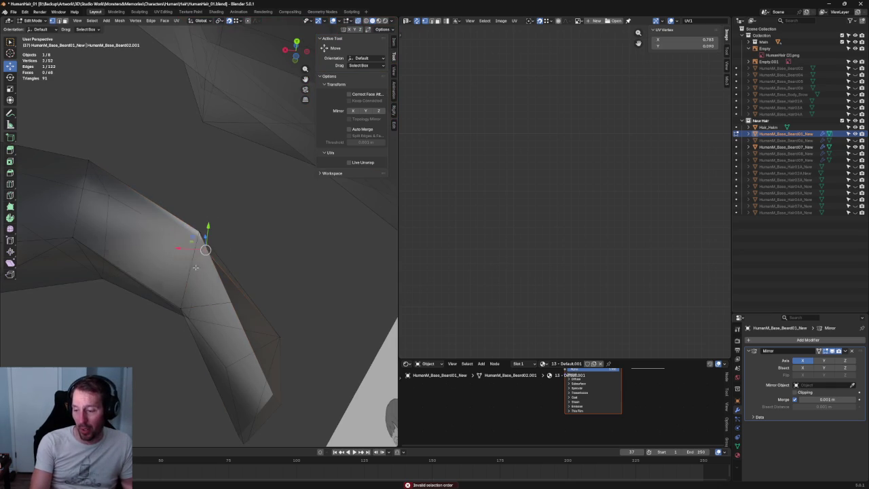
left_click(180, 308, "shift")
key("m")
left_click(166, 310)
Clear the vertex selection and orbit around to view the curl tip from behind
left_click(268, 338)
left_click(202, 355)
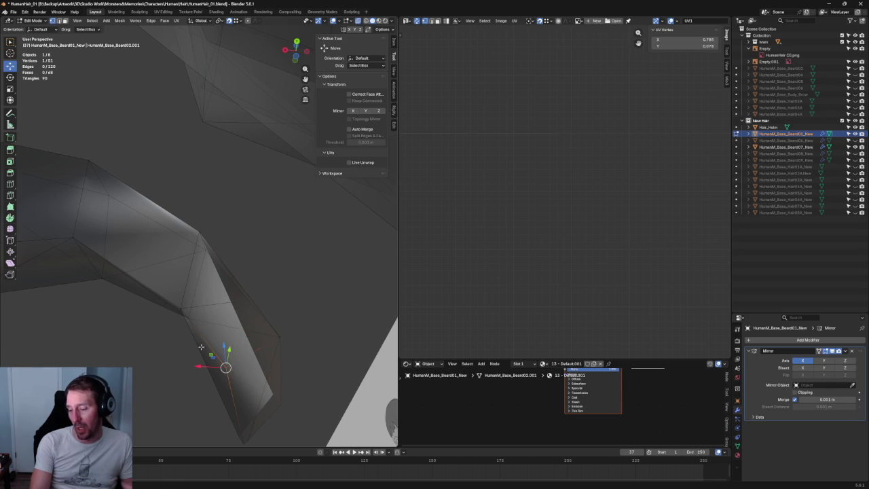
left_click_drag(190, 335, 188, 335)
left_click(257, 422)
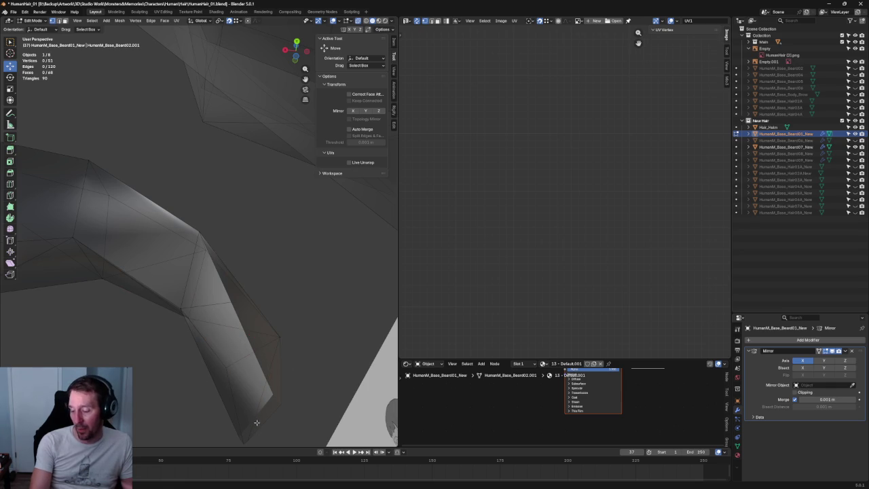
middle_click_drag(293, 344, 275, 339)
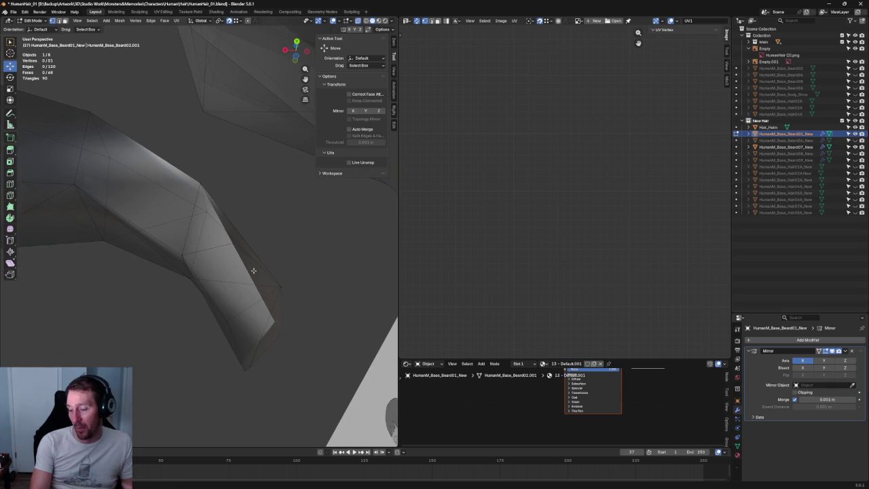
middle_click_drag(260, 271, 232, 303)
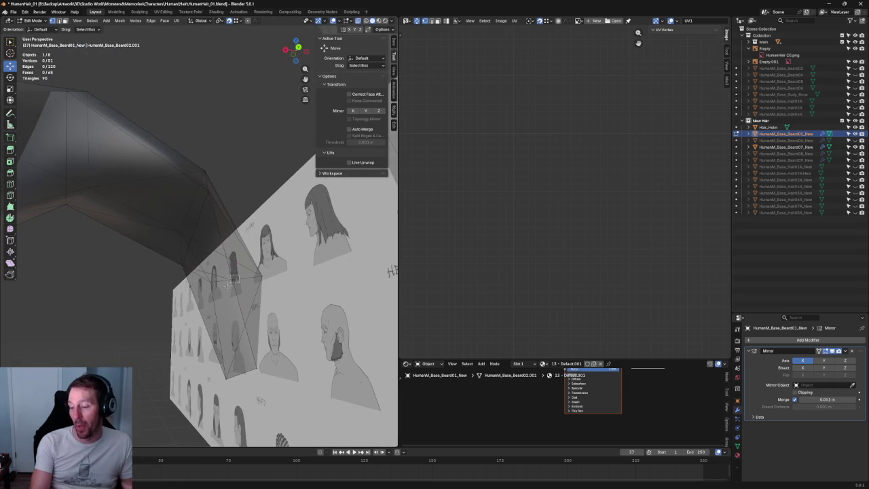
left_click(231, 279)
middle_click_drag(261, 279, 144, 266)
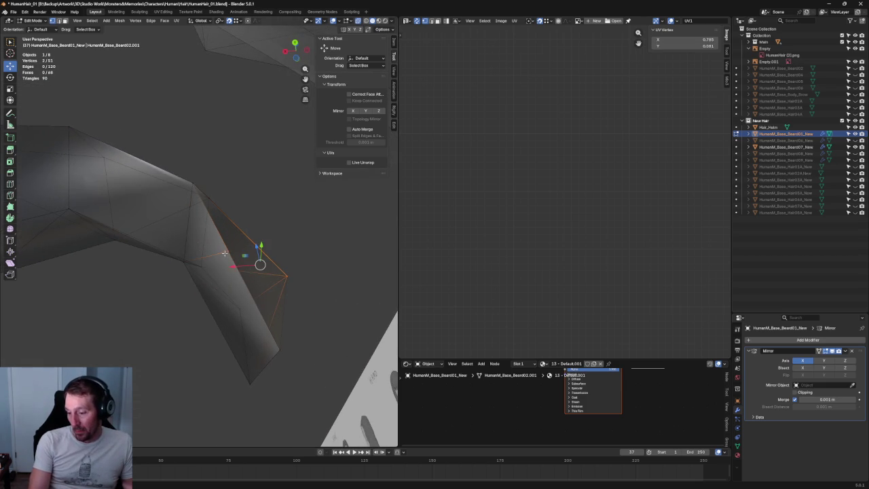
middle_click_drag(211, 271, 216, 288)
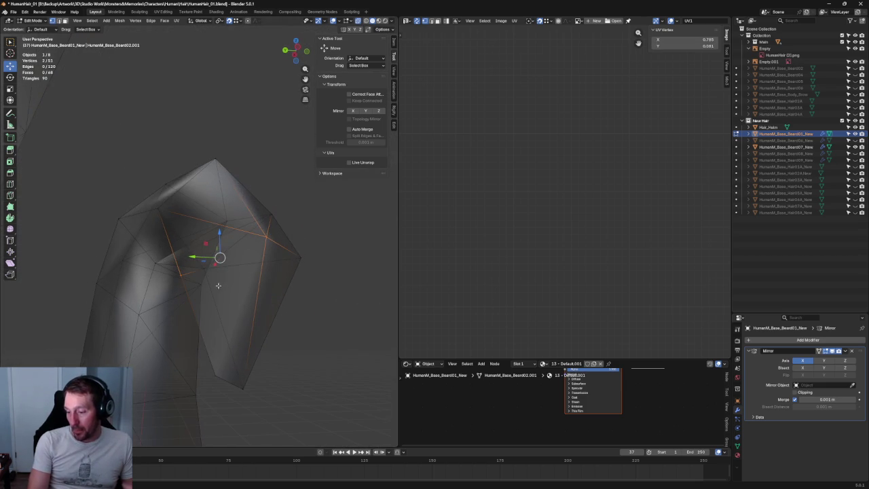
mouse_move(242, 254)
middle_mouse_down()
mouse_move(216, 218)
mouse_move(257, 232)
middle_mouse_up()
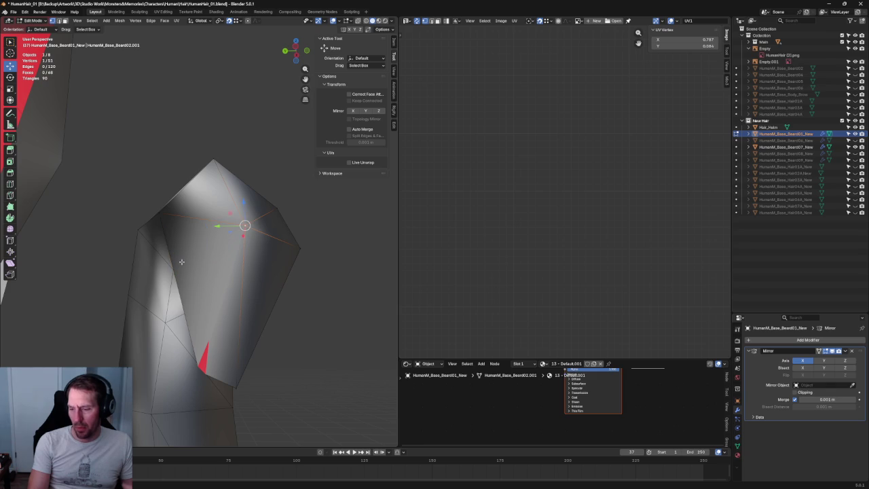
Undo the last edit, turn off X-ray and return to the solid curl tip
key("ctrl+z")
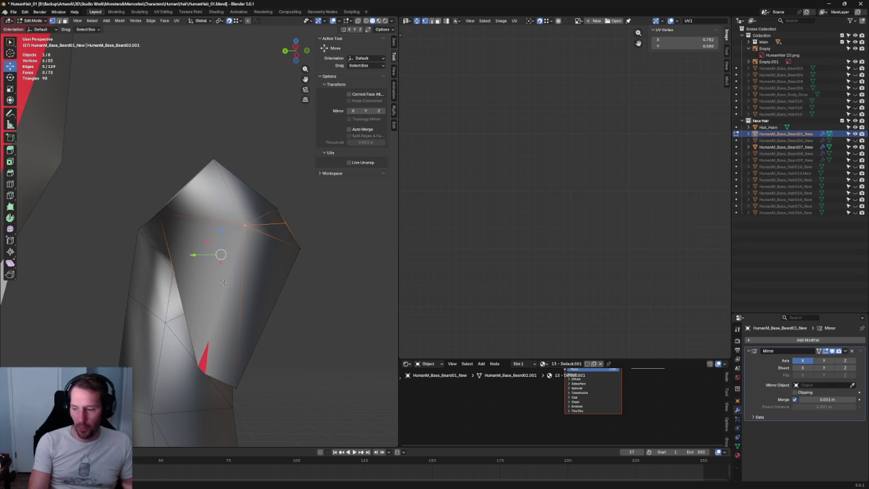
right_click(173, 277)
key("Escape")
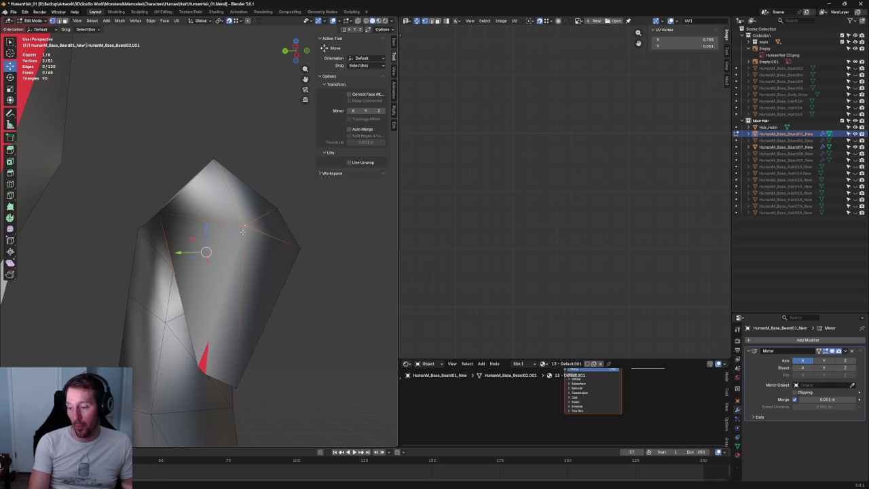
mouse_move(241, 245)
middle_mouse_down()
mouse_move(278, 242)
mouse_move(246, 223)
middle_mouse_up()
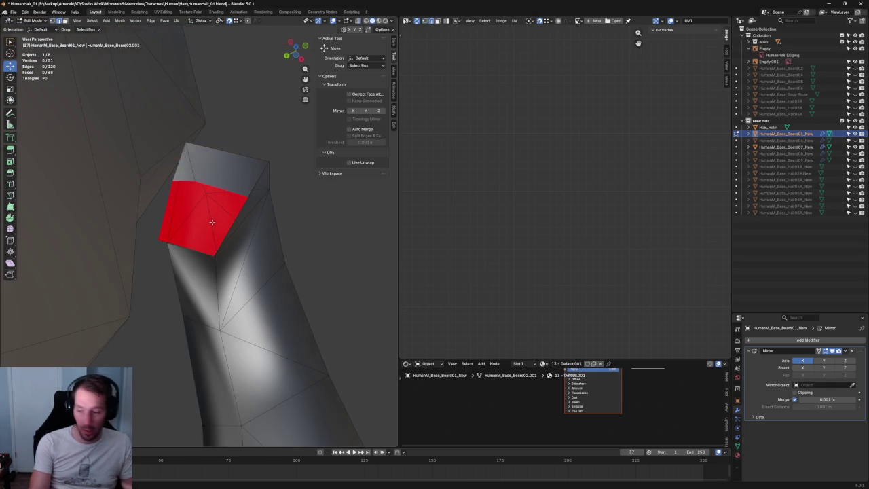
key("alt+z")
scroll(201, 281, "up", 3)
mouse_move(201, 281)
middle_mouse_down()
mouse_move(225, 245)
mouse_move(232, 307)
mouse_move(219, 267)
middle_mouse_up()
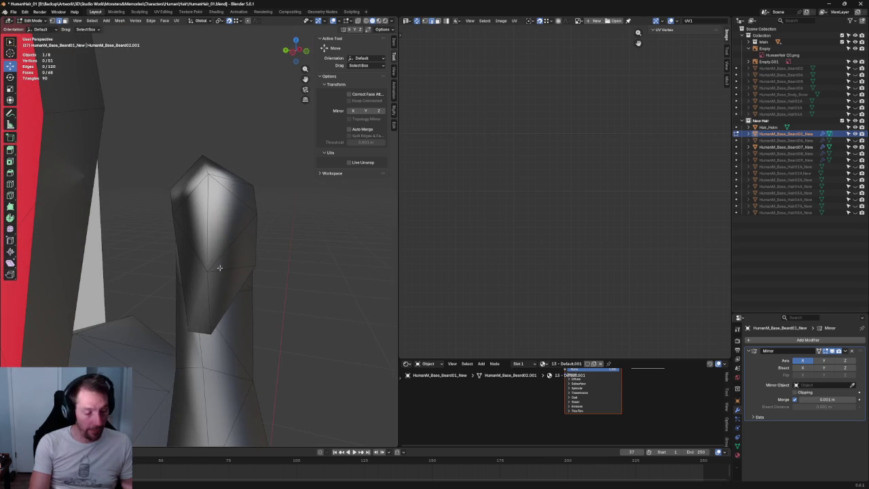
Fill a face at the curl tip with J, undoing an extra vertex connection
left_click(207, 271)
key("j")
mouse_move(276, 306)
middle_mouse_down()
mouse_move(270, 312)
mouse_move(249, 291)
mouse_move(245, 325)
mouse_move(181, 310)
middle_mouse_up()
left_click(180, 273)
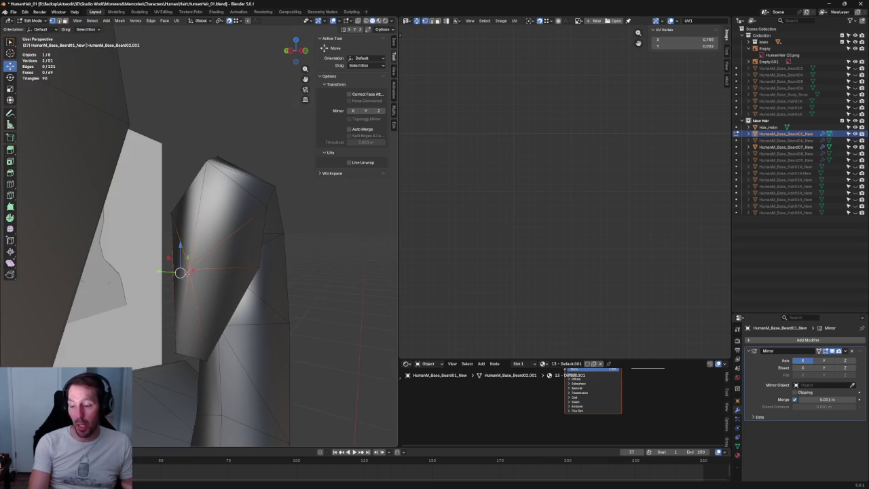
right_click(180, 273)
left_click(191, 267)
key("ctrl+z")
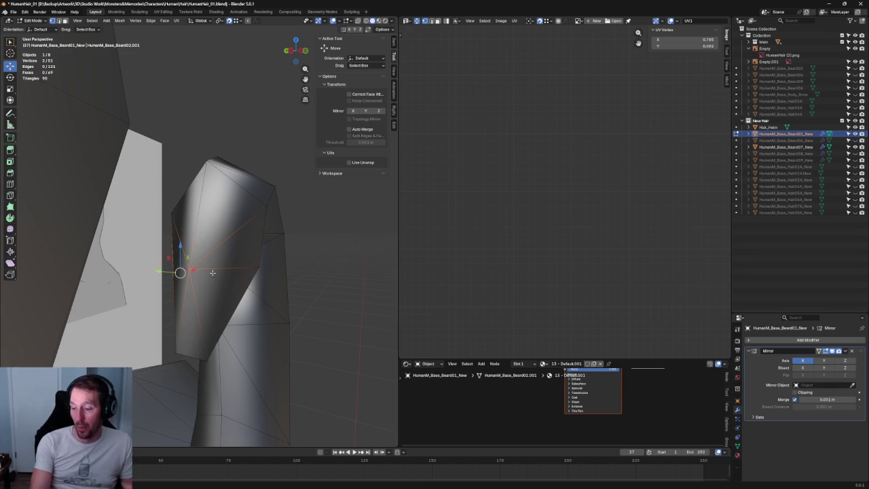
middle_click_drag(211, 262, 203, 235)
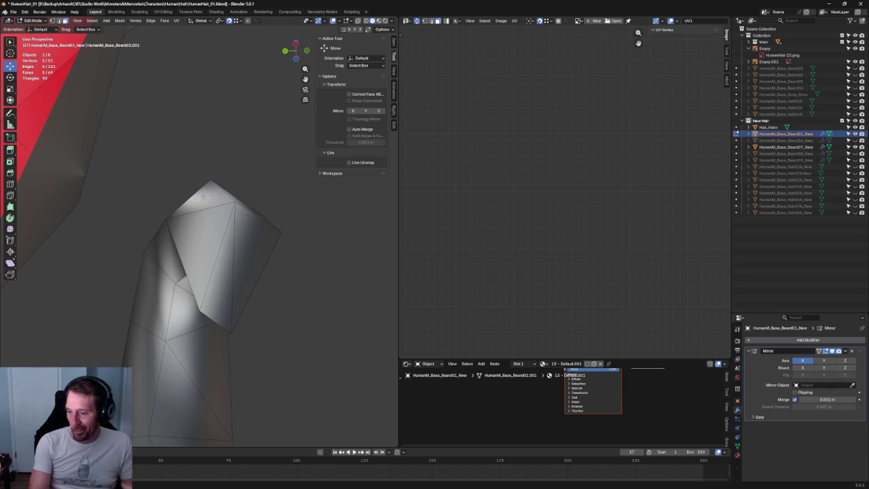
Delete the two stray faces at the mustache curl tip
left_click(211, 183, "shift")
left_click(200, 234, "shift")
key("x")
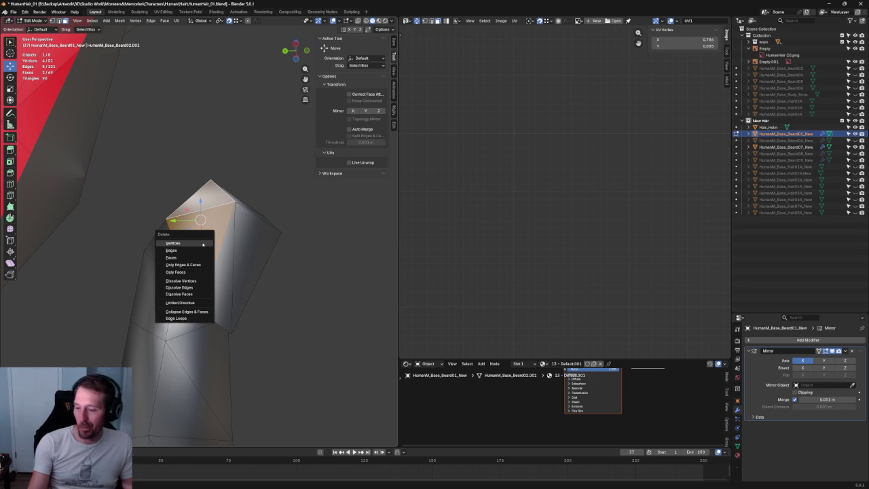
left_click(194, 257)
middle_click_drag(232, 279, 181, 308)
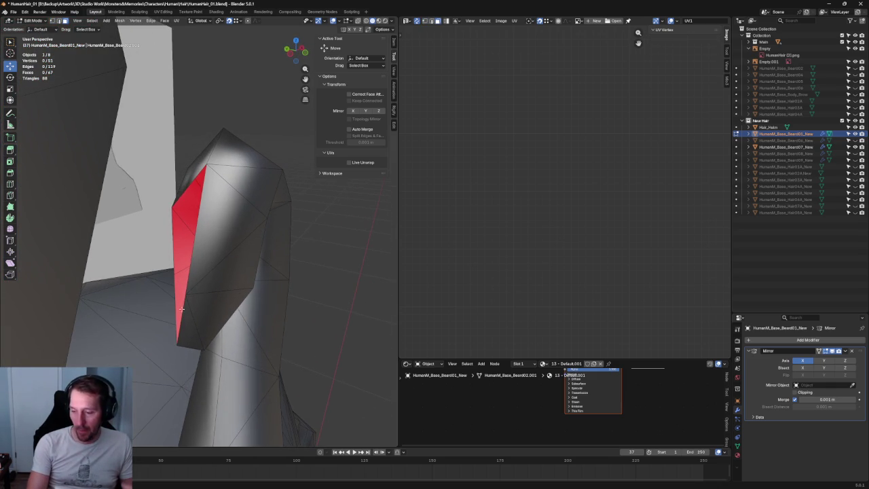
Fill the opened gap with a new face, then extrude a tip edge and merge its vertices
left_click(176, 232)
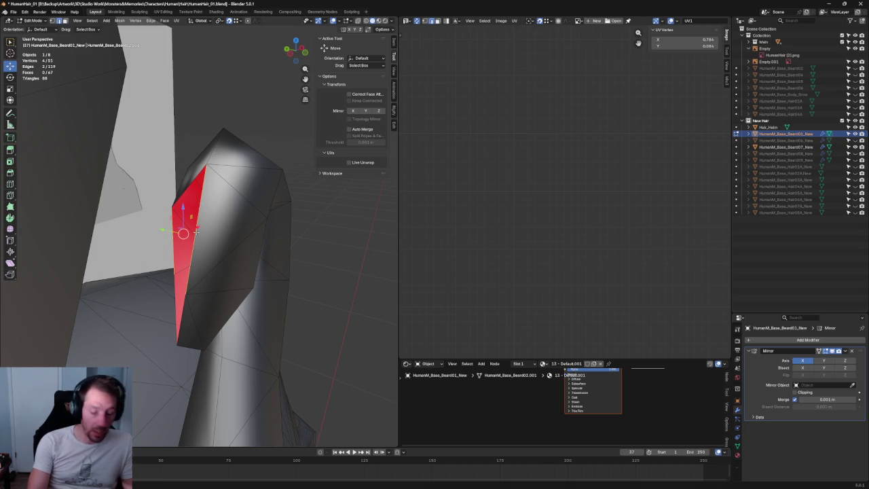
key("f")
mouse_move(195, 235)
middle_mouse_down()
mouse_move(230, 211)
mouse_move(212, 266)
middle_mouse_up()
left_click(204, 228)
key("e")
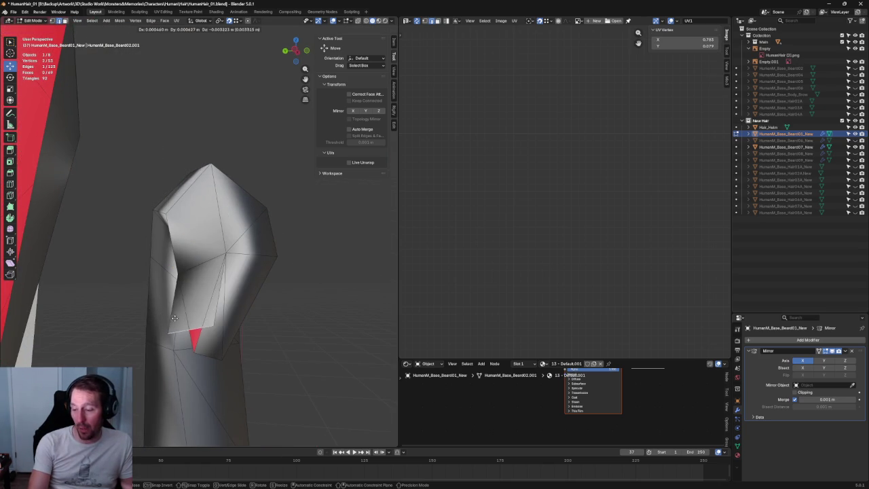
left_click(170, 322)
key("m")
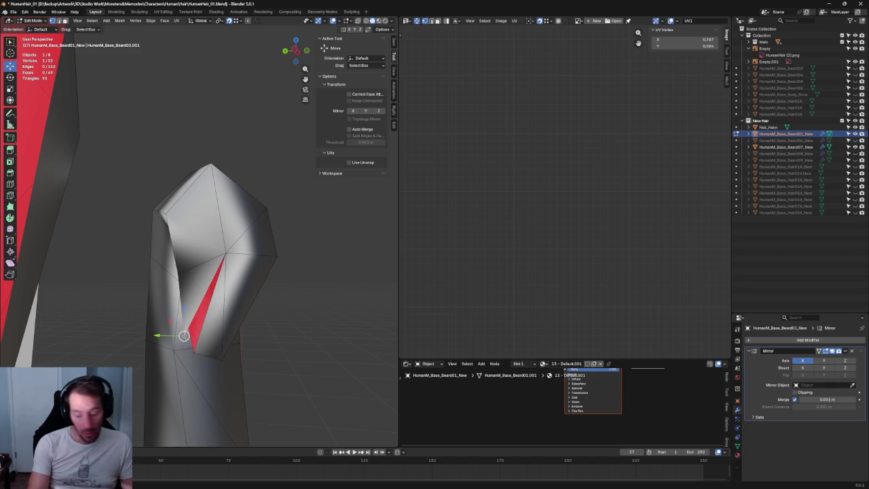
Move the merged tip vertex so the red spike face disappears
key("g")
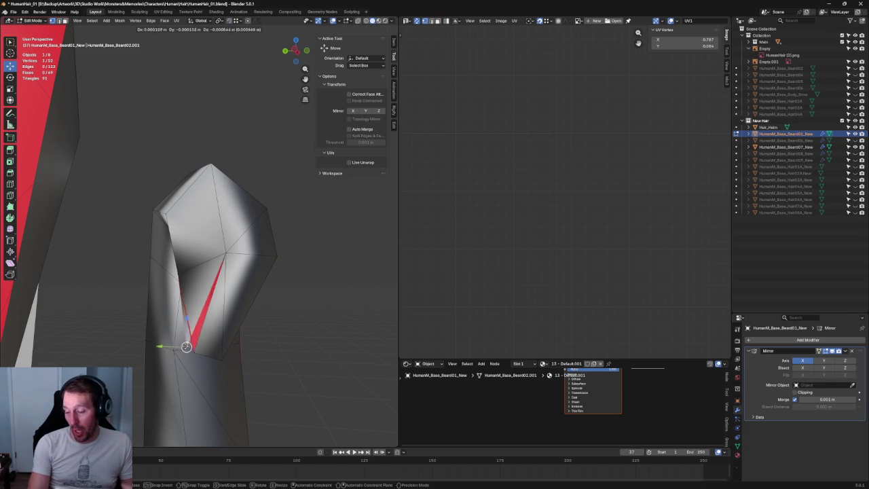
key("Escape")
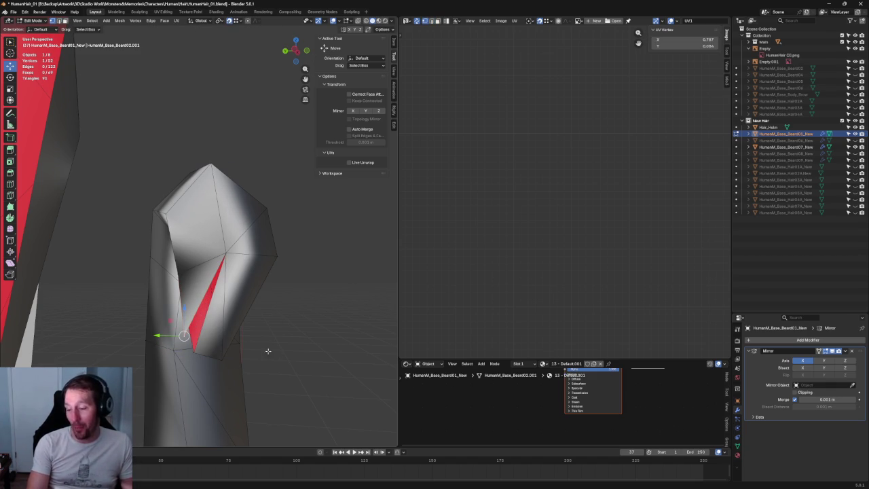
key("g")
left_click(298, 316)
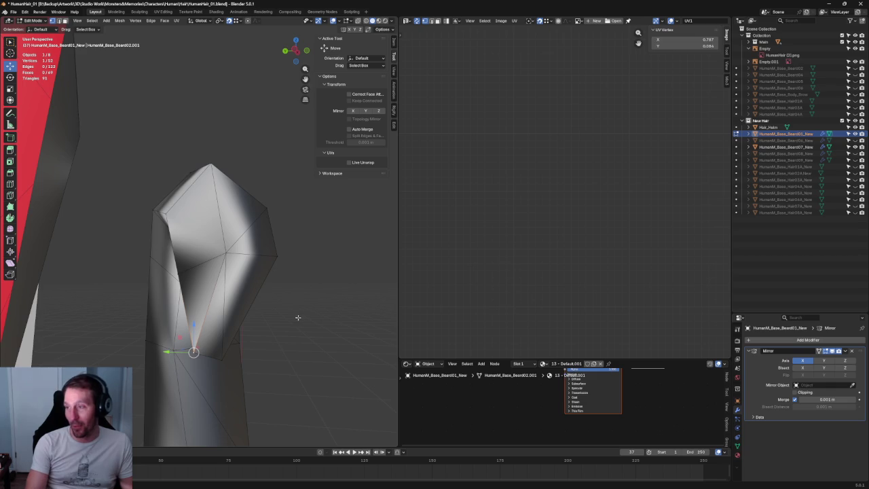
left_click(298, 316)
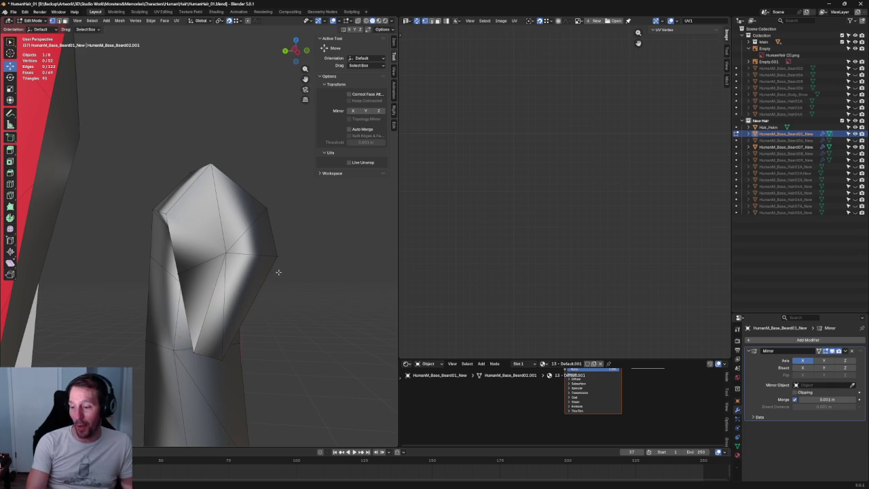
In X-ray view, merge the overlapping tip vertex clusters at center with M
left_click(194, 350)
key("alt+z")
left_click_drag(218, 391, 176, 319)
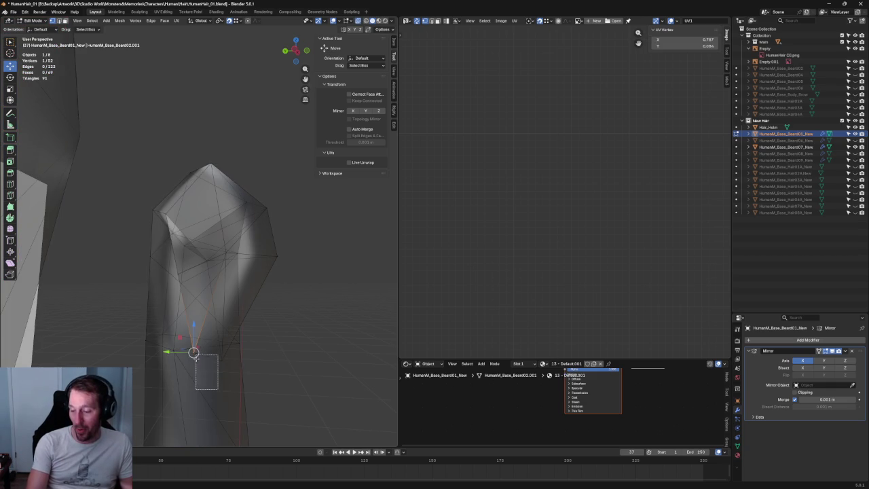
key("m")
left_click(237, 371)
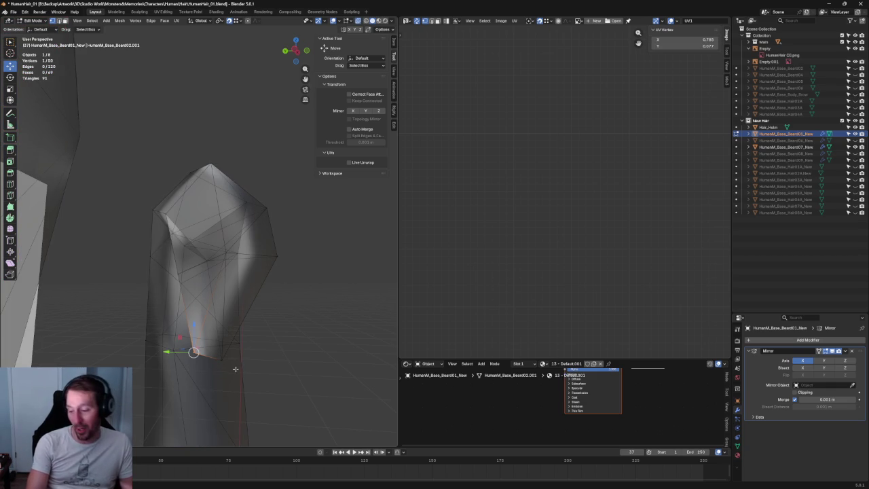
left_click_drag(226, 354, 178, 379)
key("m")
left_click(206, 368)
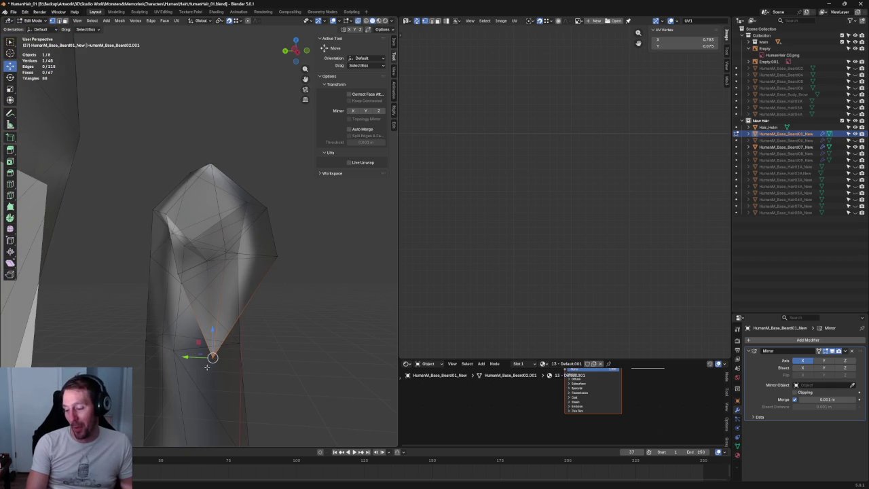
Nudge the tip vertex slightly left along Y and check the reshaped tip
middle_click_drag(267, 329, 285, 328)
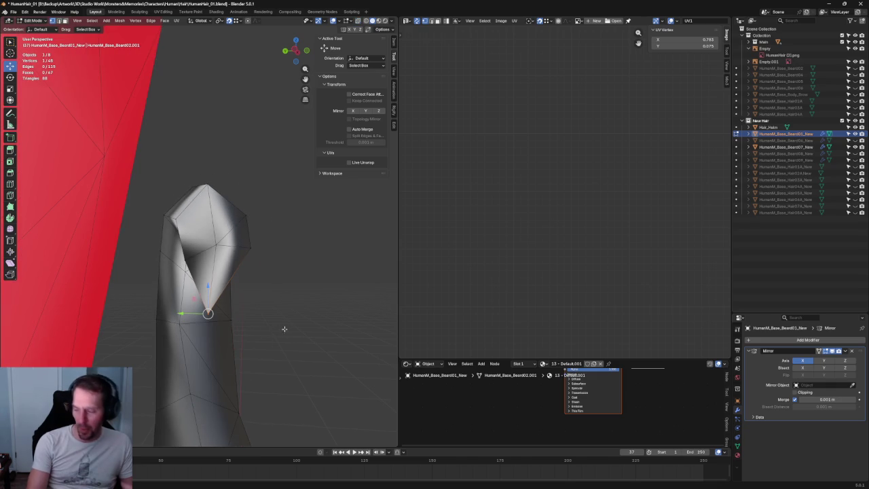
left_click(202, 246)
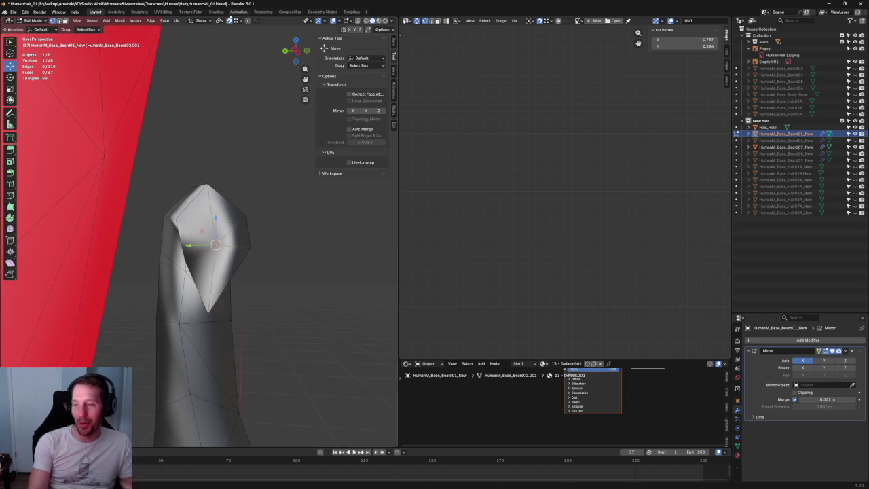
mouse_move(203, 245)
left_mouse_down()
mouse_move(219, 255)
mouse_move(195, 252)
left_mouse_up()
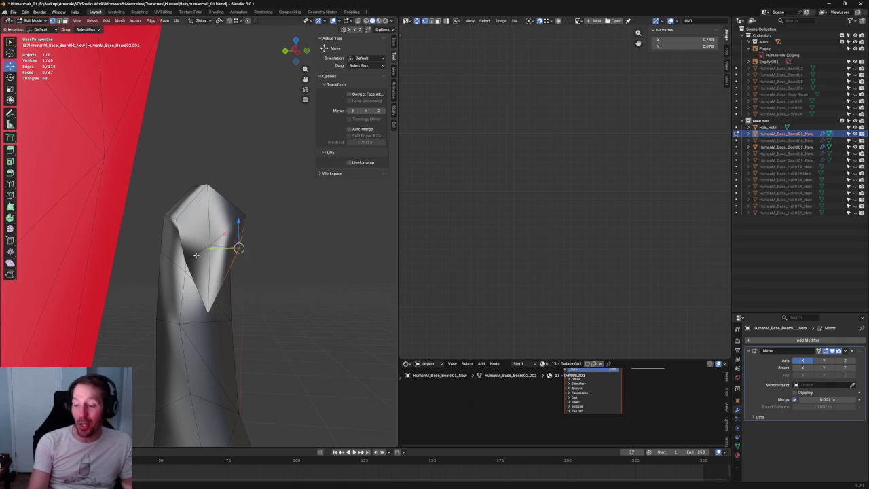
left_click_drag(156, 219, 150, 219)
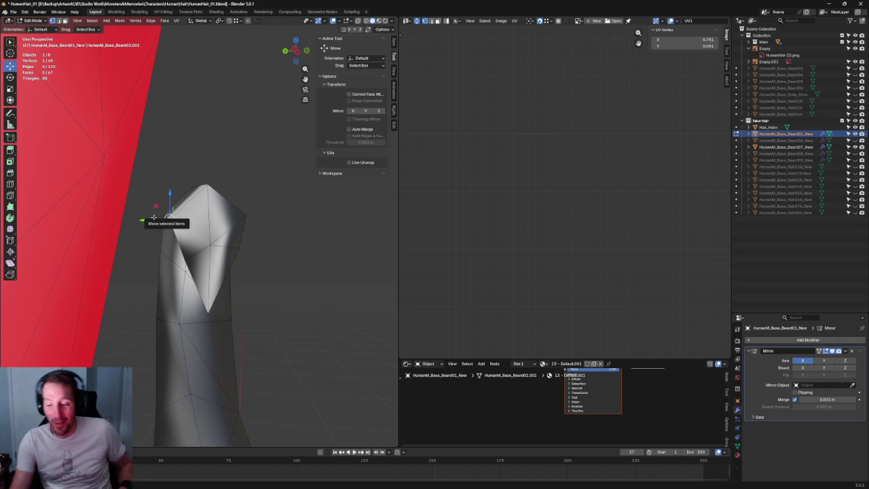
middle_click_drag(212, 195, 210, 218)
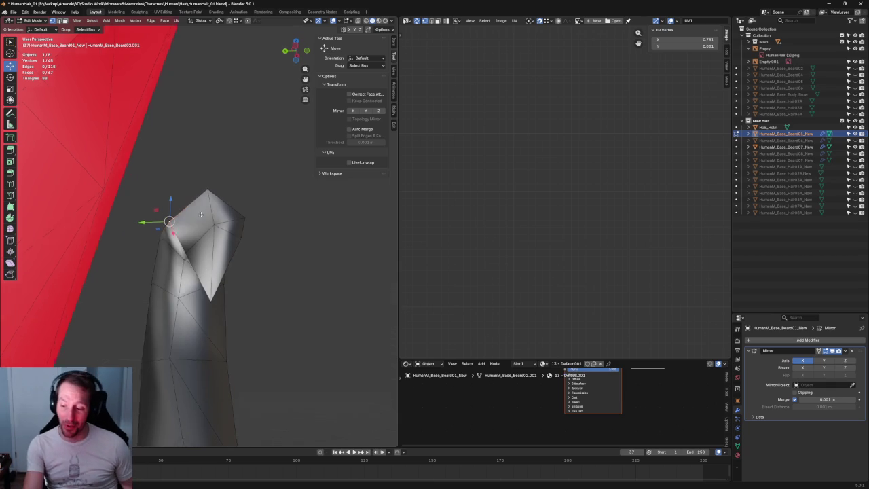
left_click(331, 239)
scroll(279, 244, "up", 5)
mouse_move(225, 248)
middle_mouse_down()
mouse_move(181, 194)
mouse_move(205, 231)
middle_mouse_up()
Select the mustache tip vertex and try an X-axis move, cancelling it
scroll(196, 222, "down", 3)
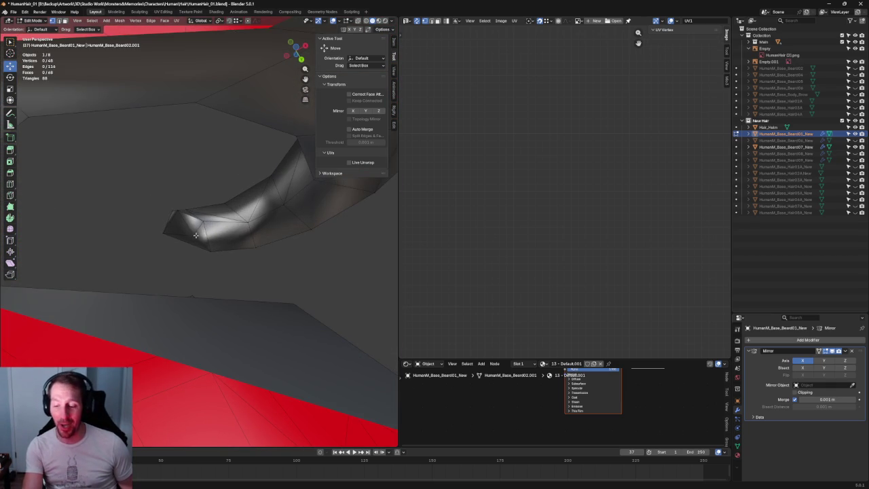
left_click(196, 235)
key("g")
key("x")
key("Escape")
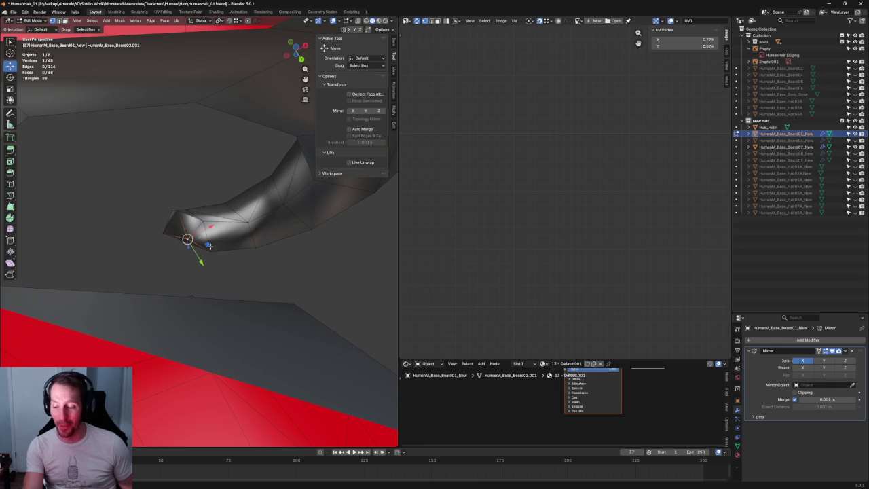
key("g")
key("x")
key("Escape")
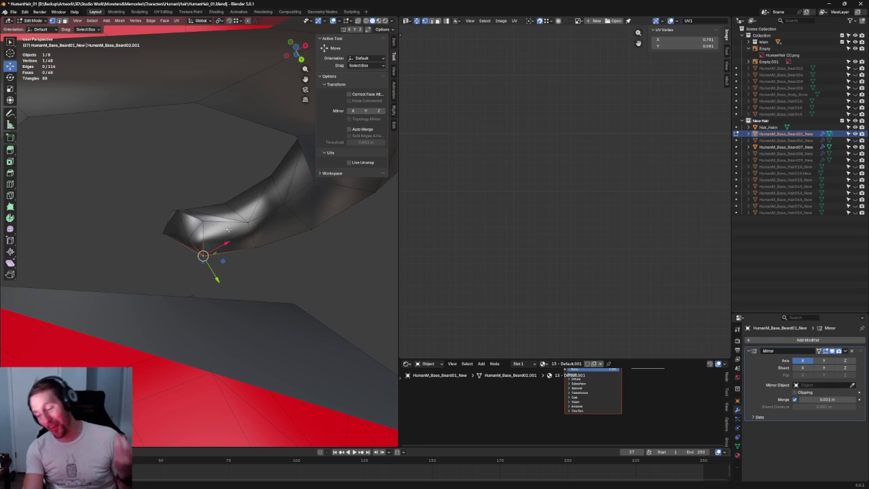
Slide the tip vertex inward along Y, checking it against the reference sketches
mouse_move(285, 234)
middle_mouse_down()
mouse_move(248, 147)
mouse_move(201, 282)
mouse_move(235, 192)
mouse_move(199, 180)
middle_mouse_up()
left_click_drag(178, 182, 193, 164)
middle_click_drag(173, 162, 194, 128)
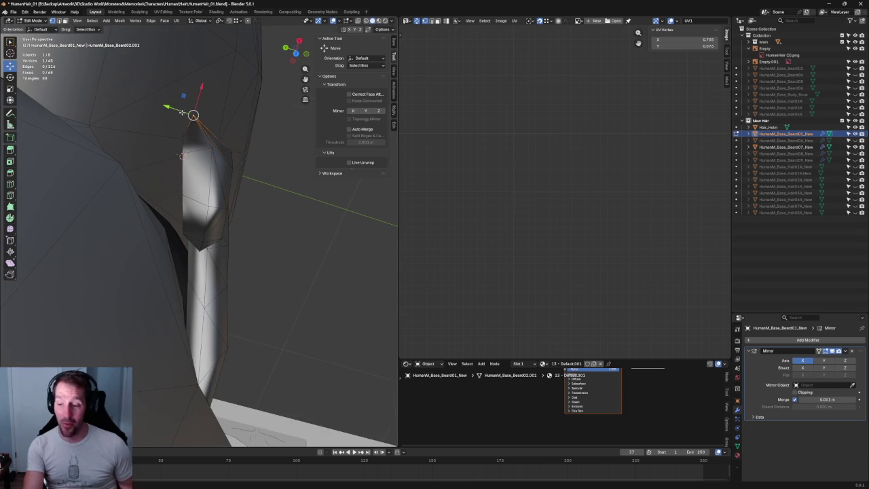
mouse_move(191, 114)
middle_mouse_down()
mouse_move(121, 185)
mouse_move(162, 116)
middle_mouse_up()
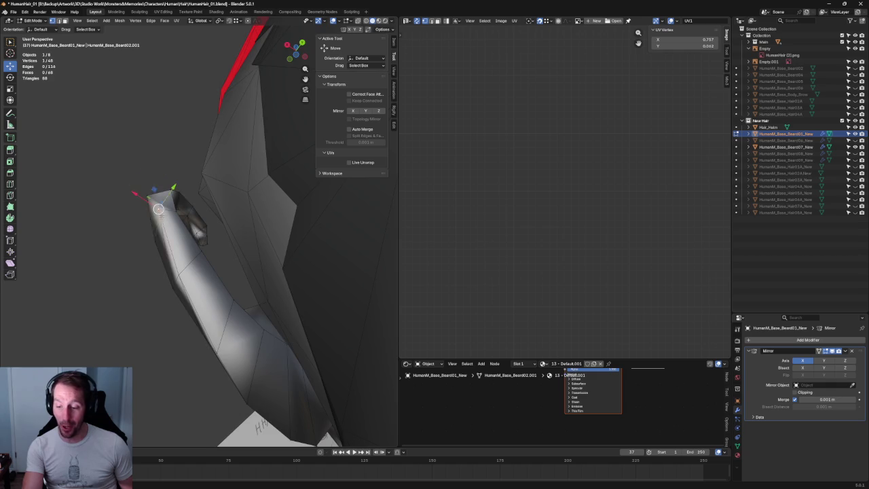
middle_click_drag(164, 212, 160, 223)
left_click_drag(204, 167, 194, 164)
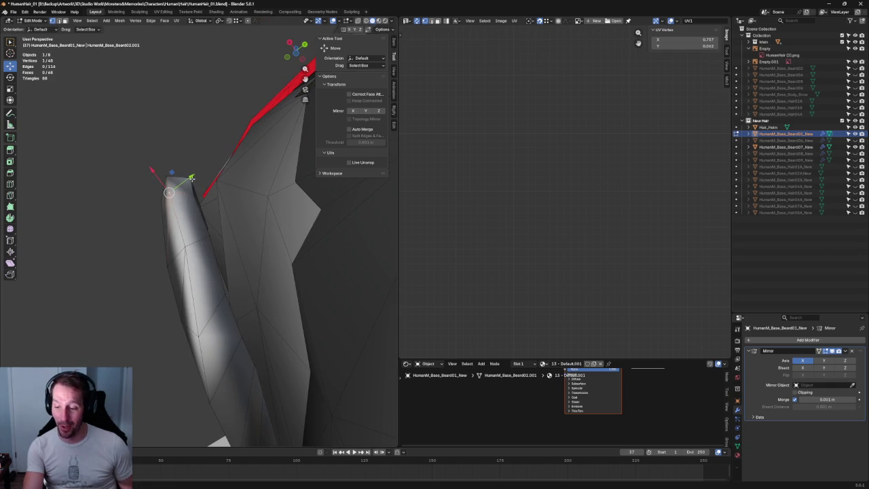
Join the tip vertex with a second vertex into a new face, then move a lower vertex along Y
left_click(194, 174, "shift")
key("j")
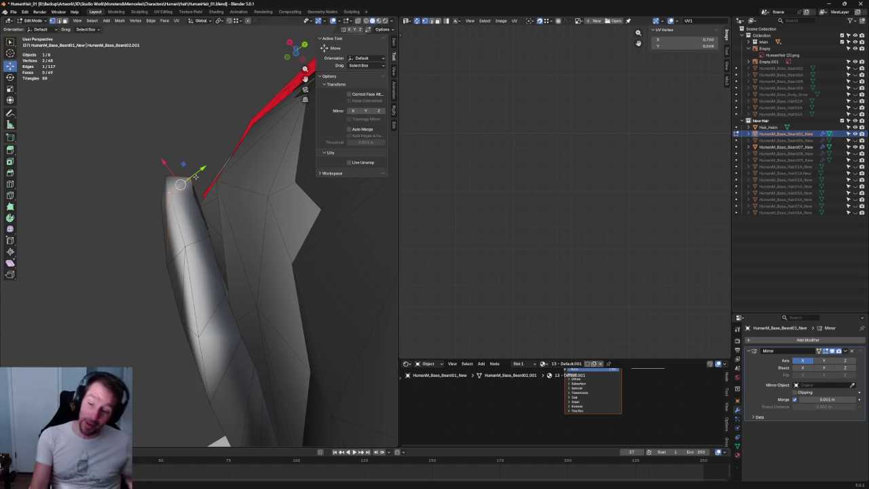
left_click(184, 246)
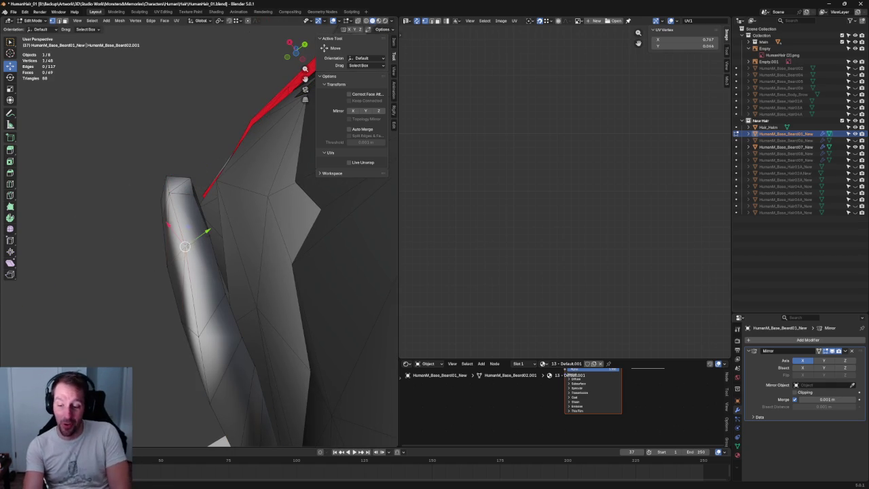
key("g")
key("y")
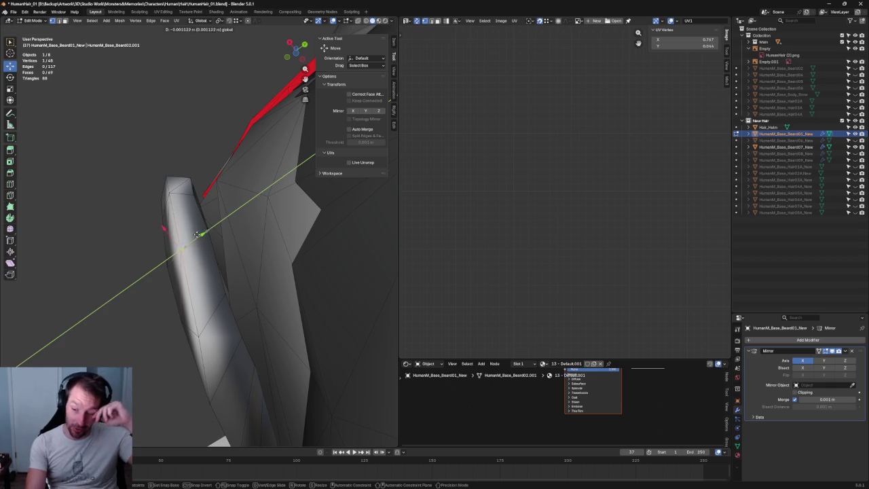
left_click(175, 252)
middle_click_drag(175, 252, 203, 245)
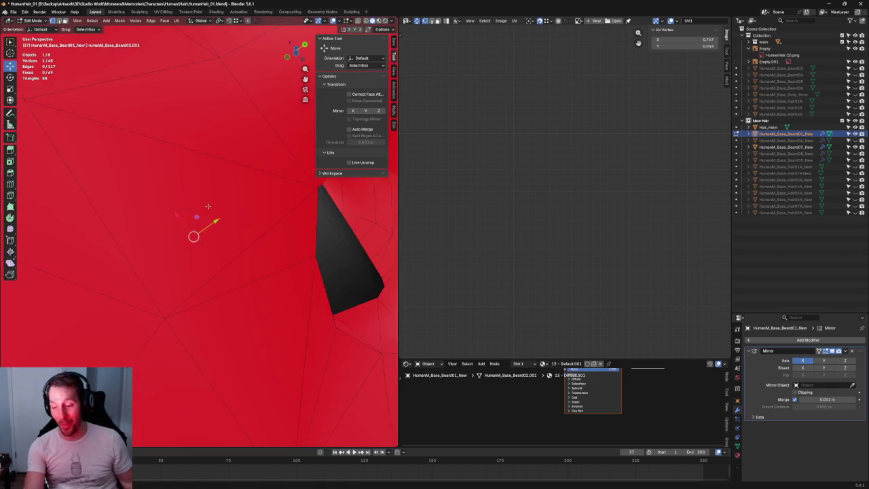
Select a beard-strip vertex and move it along the Y axis
scroll(268, 235, "down", 5)
scroll(268, 234, "up", 4)
middle_click_drag(268, 234, 176, 270)
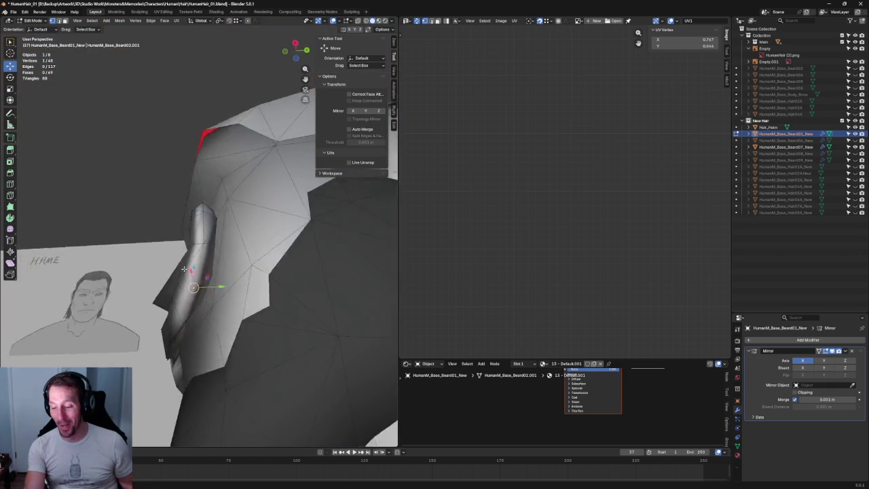
left_click(202, 242)
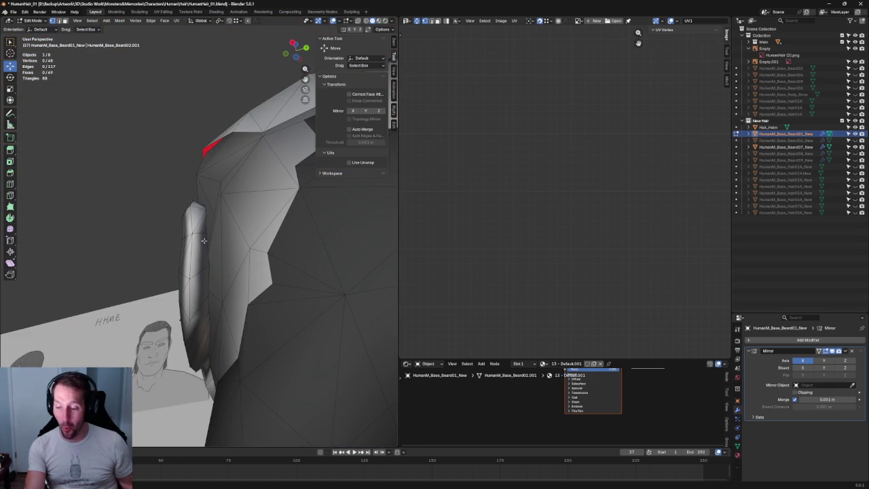
left_click(185, 239)
key("g")
key("y")
key("Escape")
key("g")
key("y")
left_click(207, 233)
Fine-tune that vertex along Y and frame the selection in the view
key("g")
key("y")
key("Escape")
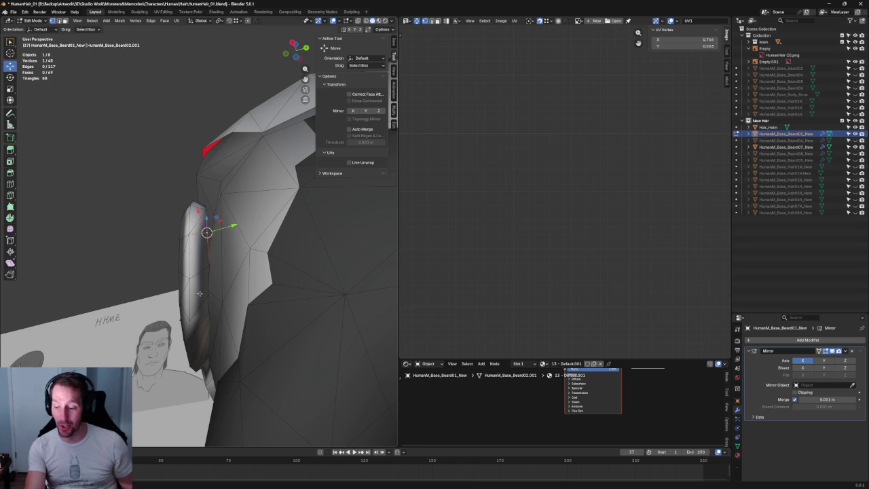
key("g")
key("y")
key("Escape")
key("KP_Decimal")
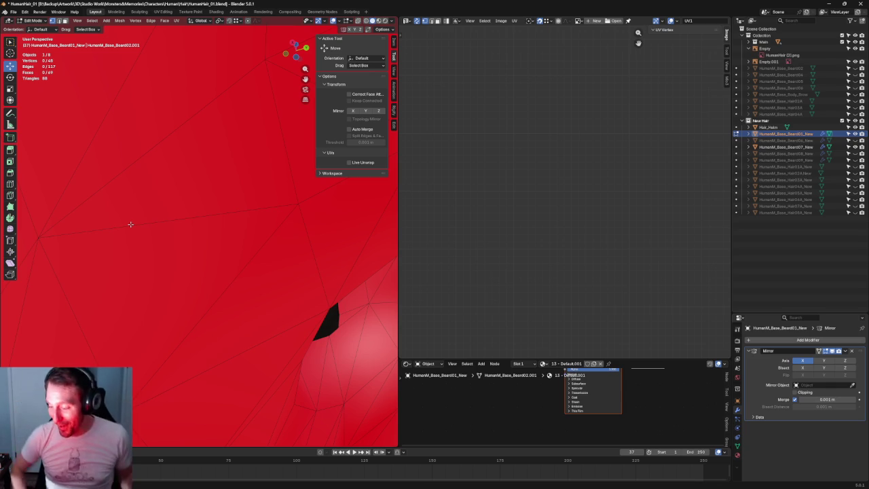
Connect two vertices on the small mesh piece with a new edge
mouse_move(138, 214)
middle_mouse_down()
mouse_move(167, 243)
mouse_move(212, 220)
mouse_move(212, 273)
mouse_move(218, 238)
middle_mouse_up()
scroll(166, 243, "up", 2)
scroll(213, 221, "up", 3)
scroll(212, 221, "up", 3)
scroll(202, 249, "up", 3)
left_click(219, 202)
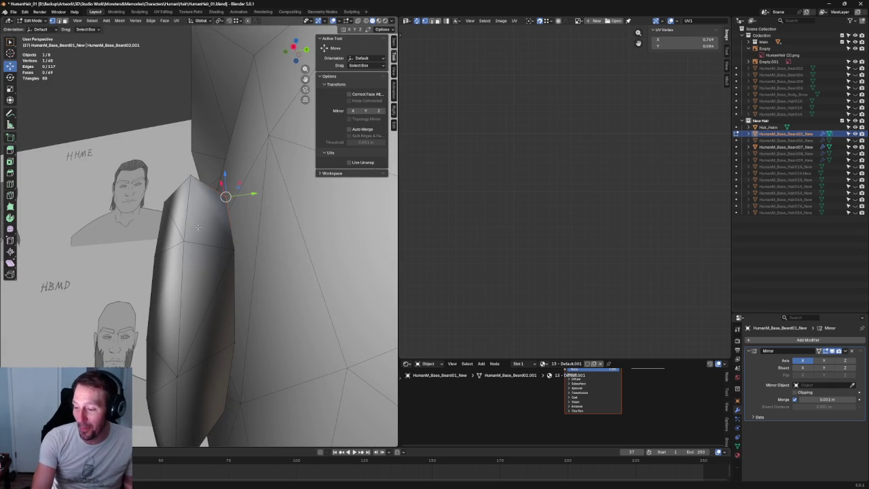
mouse_move(205, 241)
middle_mouse_down()
mouse_move(170, 242)
mouse_move(224, 272)
middle_mouse_up()
left_click_drag(249, 238, 219, 254)
left_click(208, 296, "shift")
key("j")
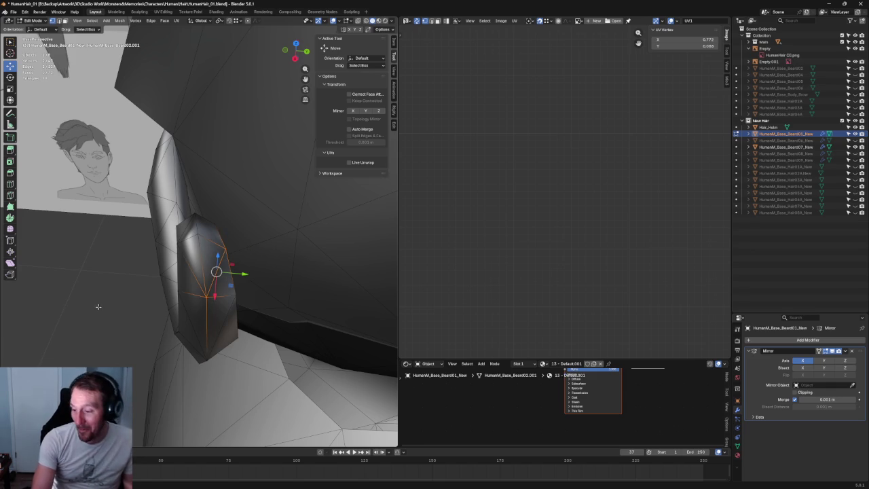
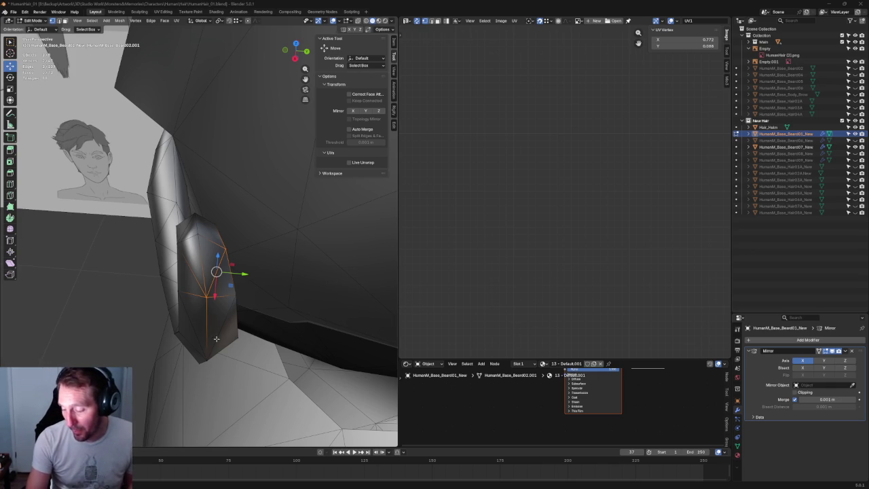
Bring the mustache into front view and box-select all the curl vertices through X-ray
left_click(206, 358)
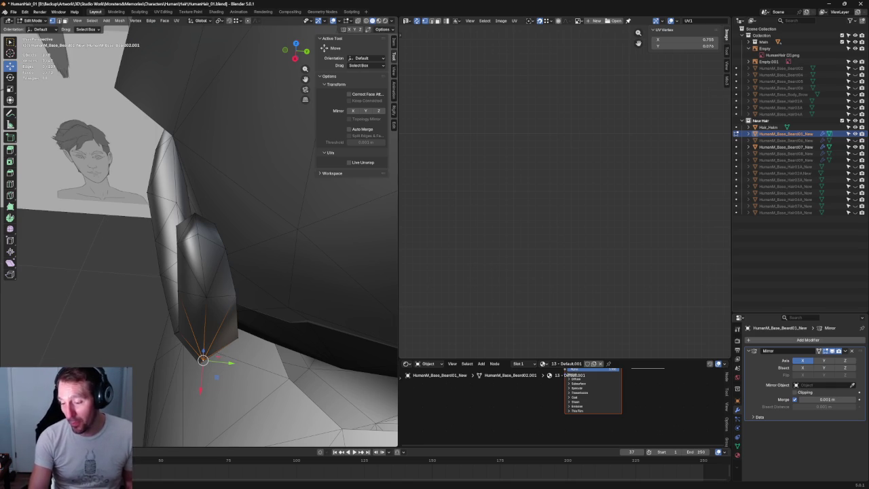
left_click(220, 222)
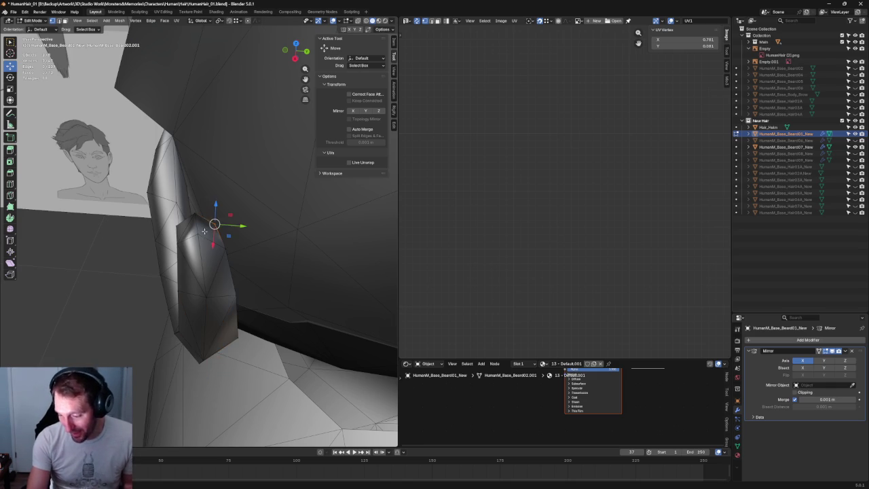
middle_click_drag(63, 291, 287, 251)
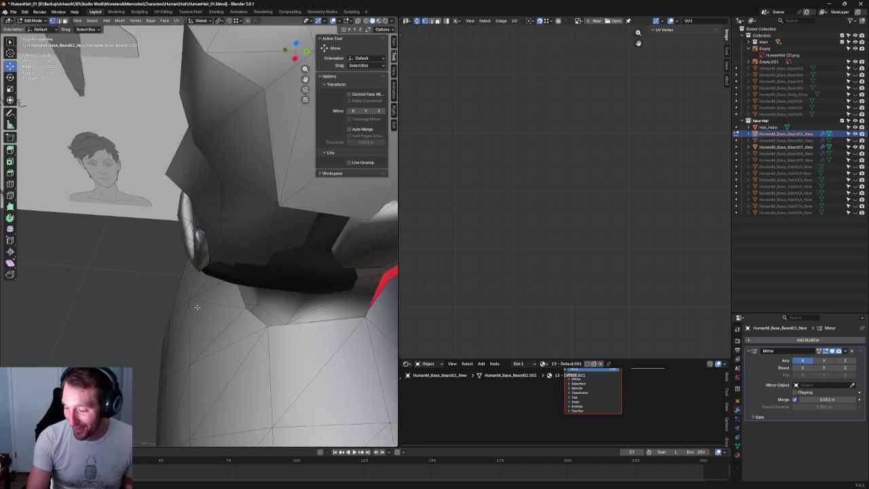
scroll(286, 252, "up", 3)
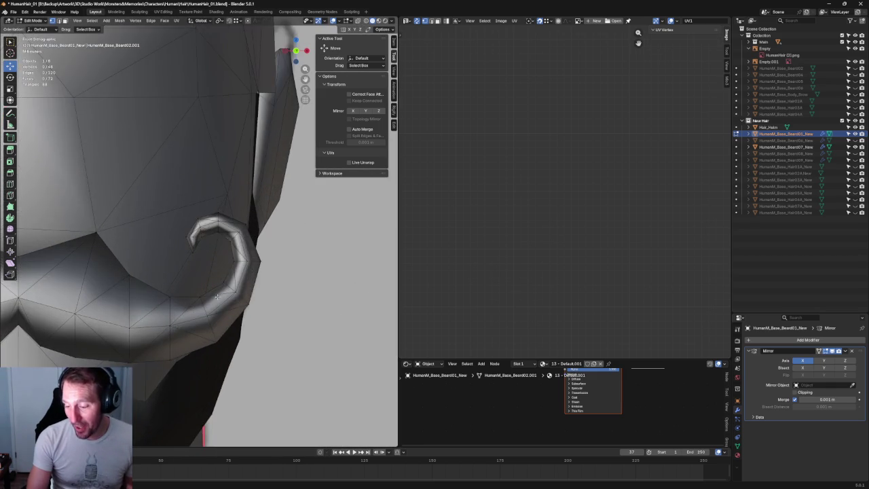
scroll(272, 249, "up", 2)
key("alt+z")
left_click_drag(227, 250, 276, 320)
key("alt+z")
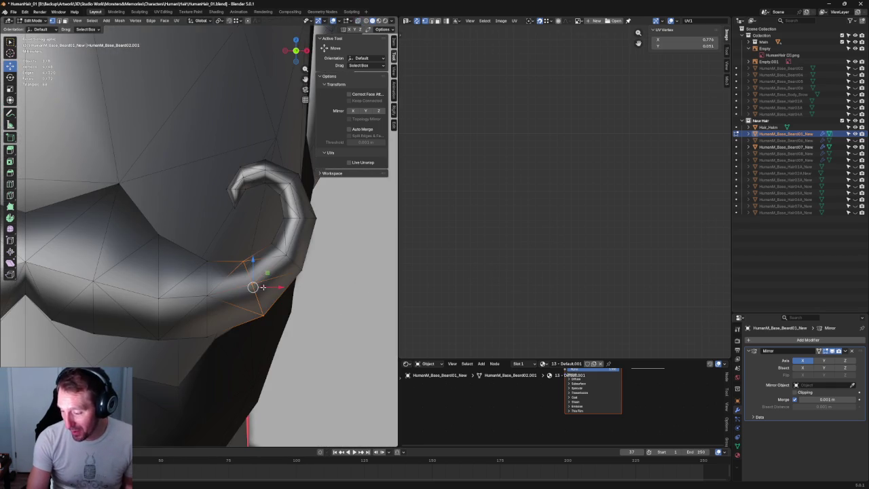
Shift the selected curl up and to the right, rotating it toward the sketch
left_click_drag(252, 286, 286, 256)
key("shift+space")
key("r")
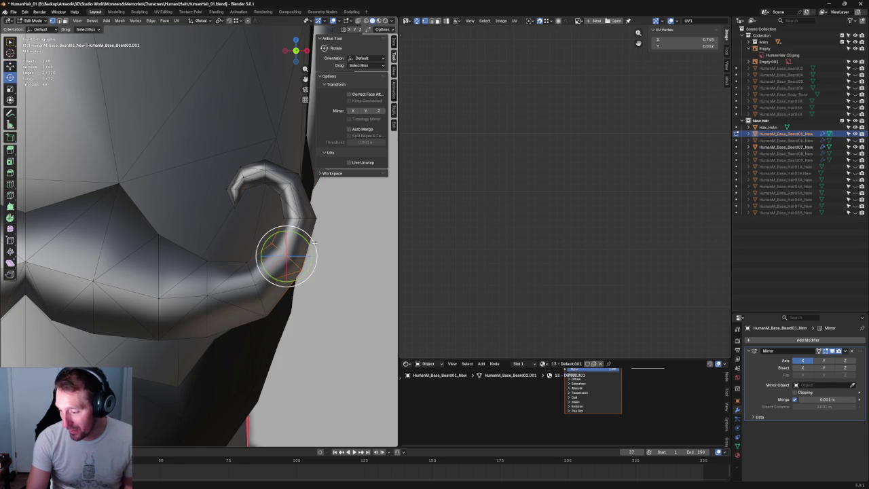
key("shift+space")
key("g")
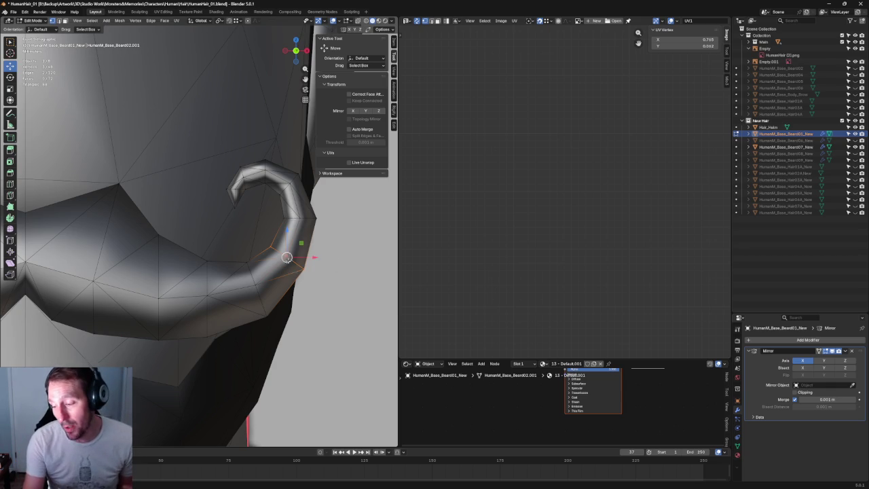
Move the curl's top vertex slightly right to follow the sketch, then clear the selection
scroll(215, 139, "up", 4)
key("alt+z")
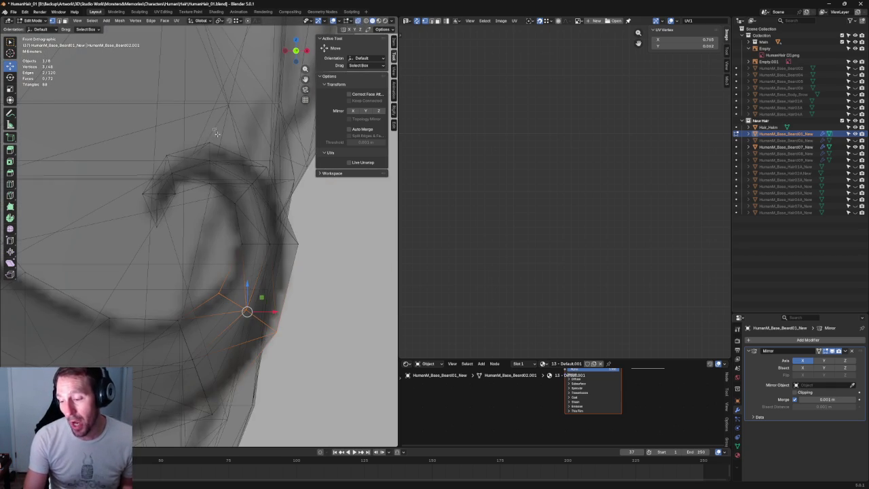
key("alt+z")
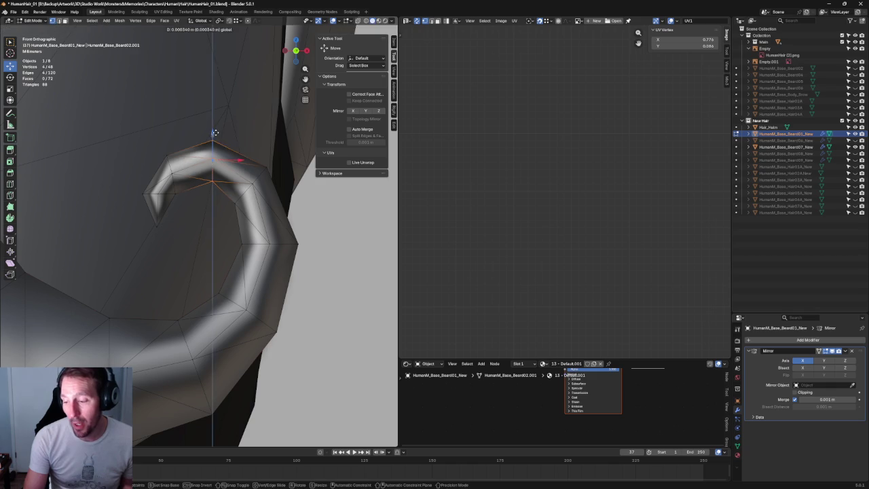
key("g")
left_click(306, 199)
key("alt+z")
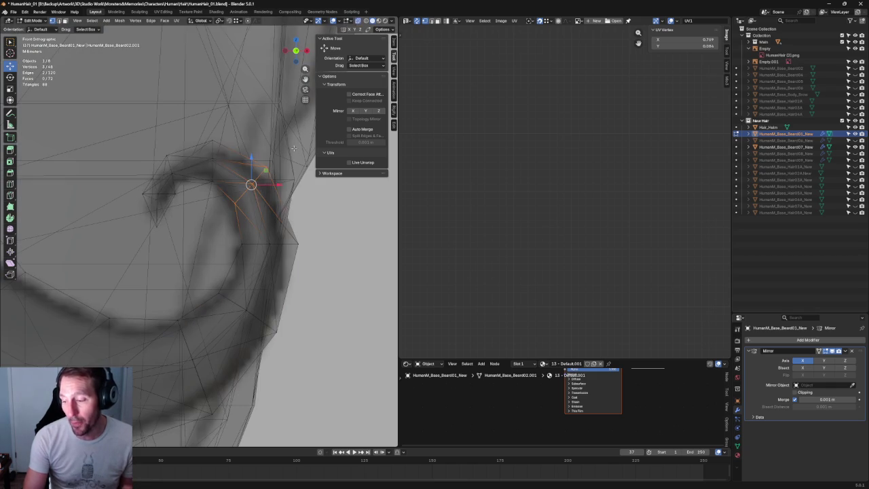
key("alt+z")
key("g")
left_click(280, 184)
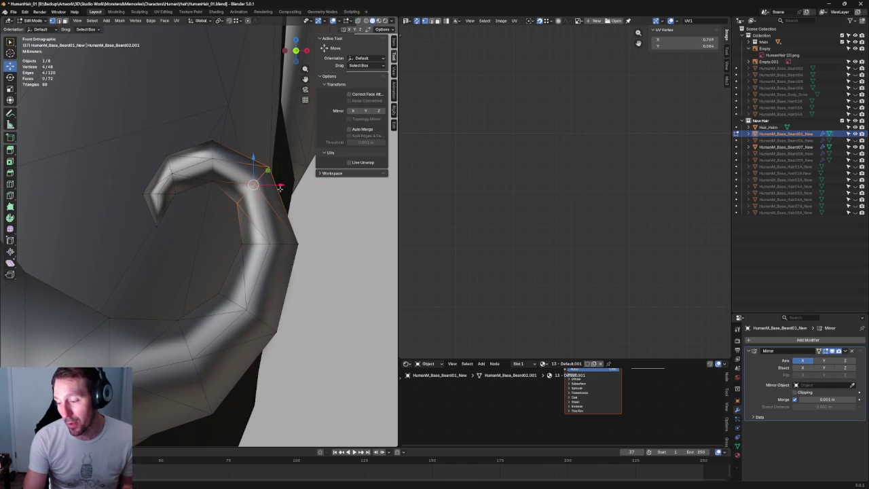
key("alt+a")
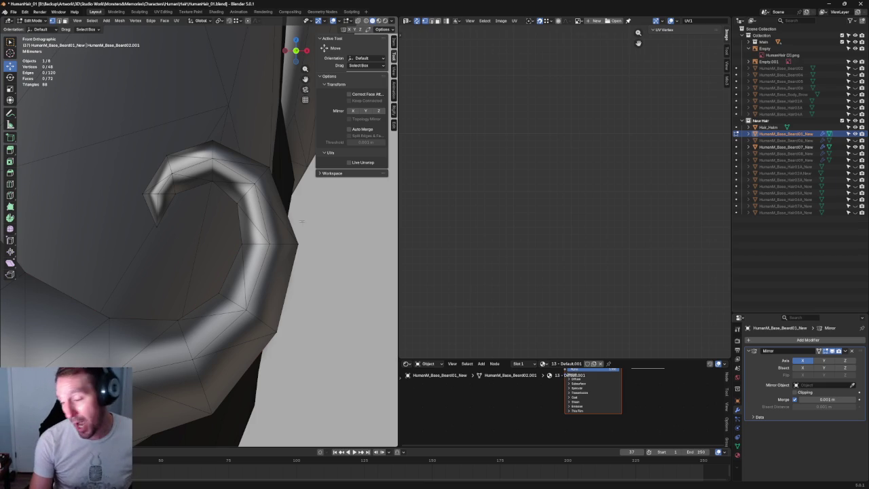
Rotate the four curl-tip vertices about 4.67 degrees and move them into place
key("alt+z")
left_click_drag(288, 152, 221, 225)
key("alt+z")
key("shift+space")
key("r")
mouse_move(277, 178)
left_mouse_down()
mouse_move(279, 185)
mouse_move(260, 188)
left_mouse_up()
key("shift+space")
key("g")
left_click(327, 305)
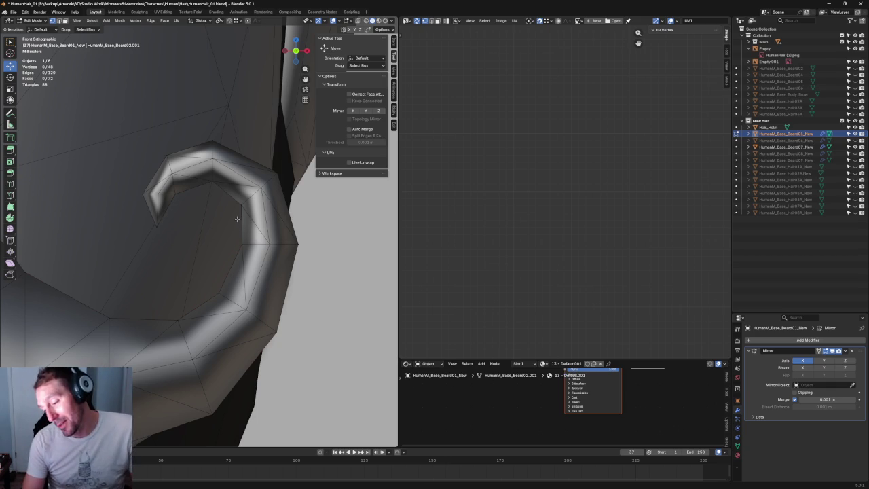
Move a single strand-tip vertex up onto the sketch line
key("alt+z")
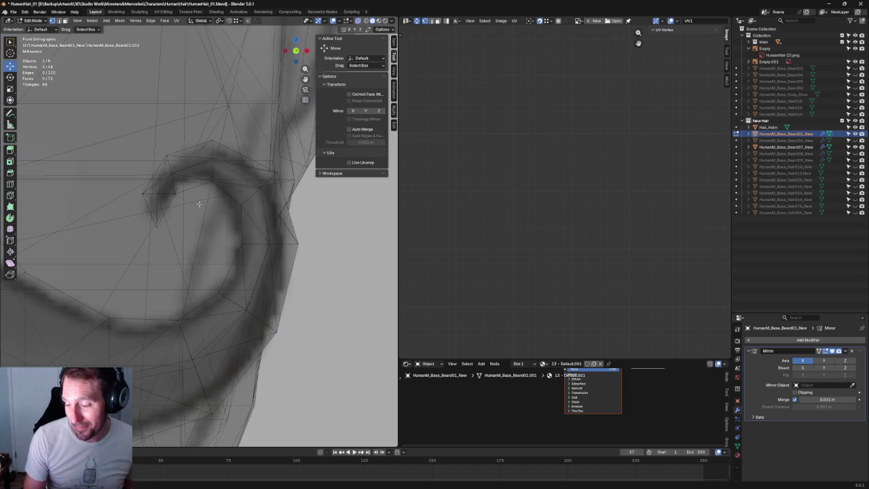
left_click_drag(170, 188, 117, 206)
left_click(154, 196)
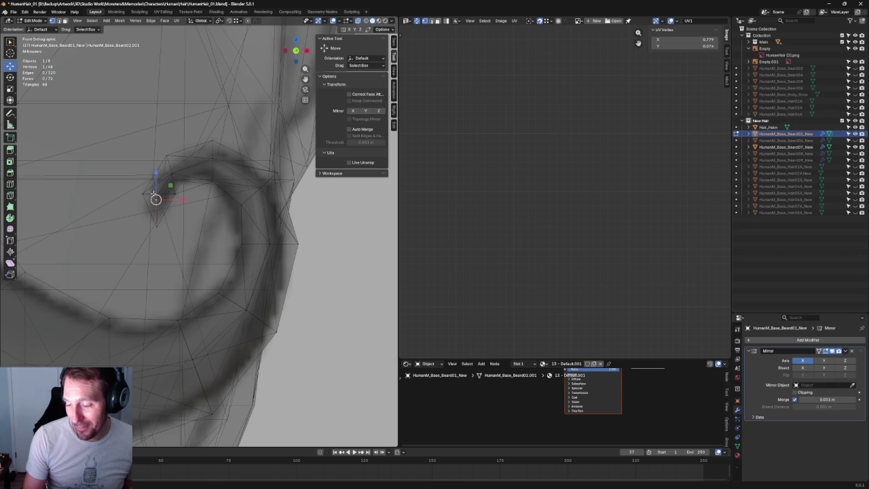
left_click_drag(168, 194, 171, 194)
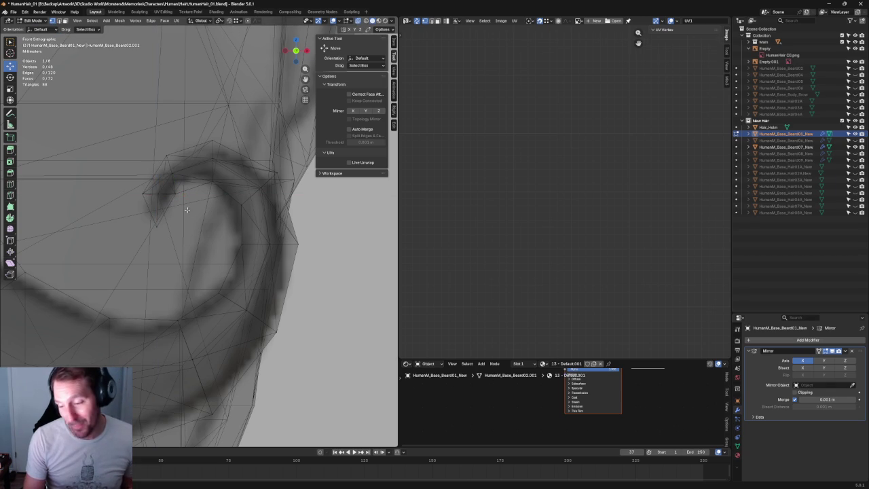
mouse_move(157, 195)
left_mouse_down()
mouse_move(163, 174)
mouse_move(188, 159)
left_mouse_up()
Move the two overlapping tip vertices sideways along X to the sketch
key("alt+z")
mouse_move(129, 137)
left_mouse_down()
mouse_move(180, 166)
mouse_move(189, 157)
mouse_move(182, 174)
mouse_move(184, 163)
left_mouse_up()
key("alt+z")
left_click(189, 155)
Pick further vertices along the curl's outer edge and top to check their placement
left_click(171, 174)
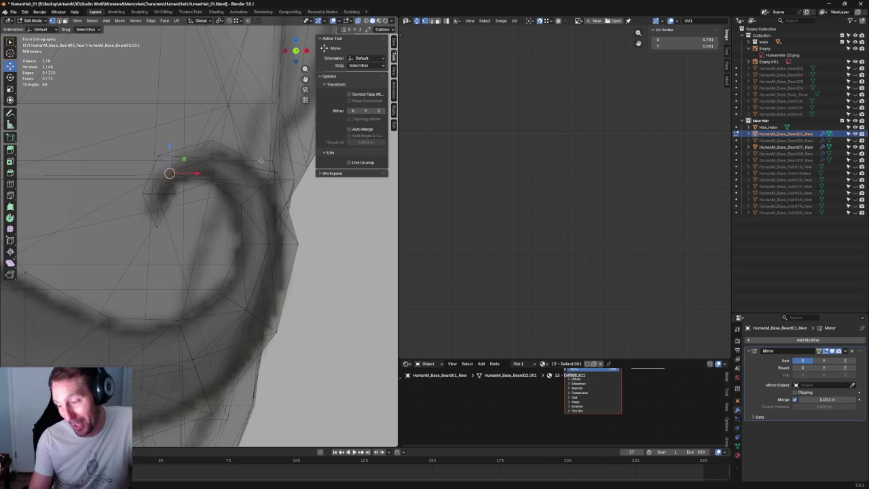
left_click(258, 187)
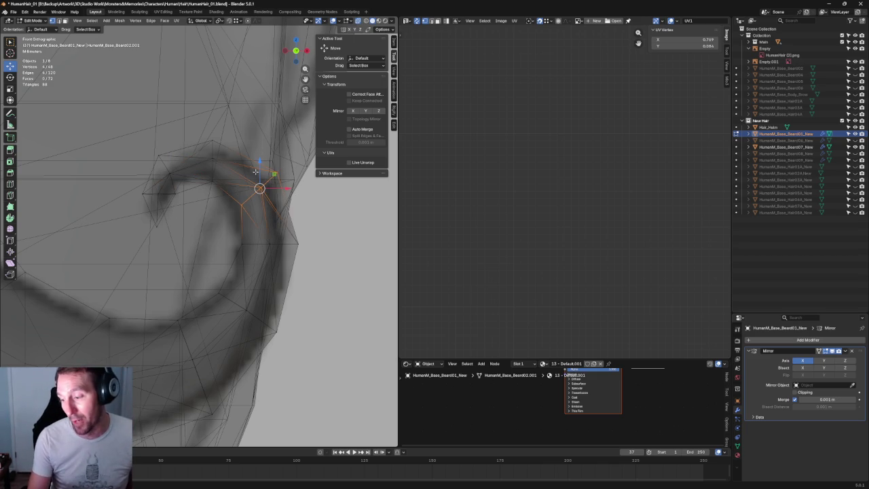
left_click(212, 162)
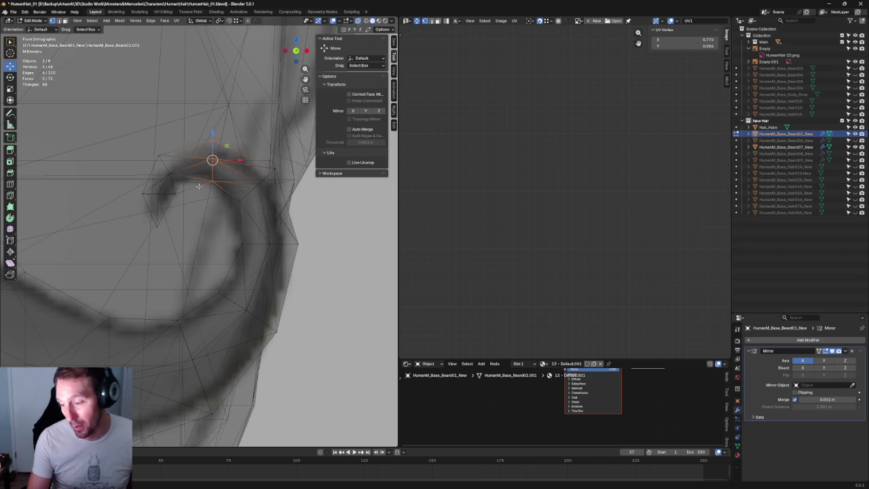
key("alt+a")
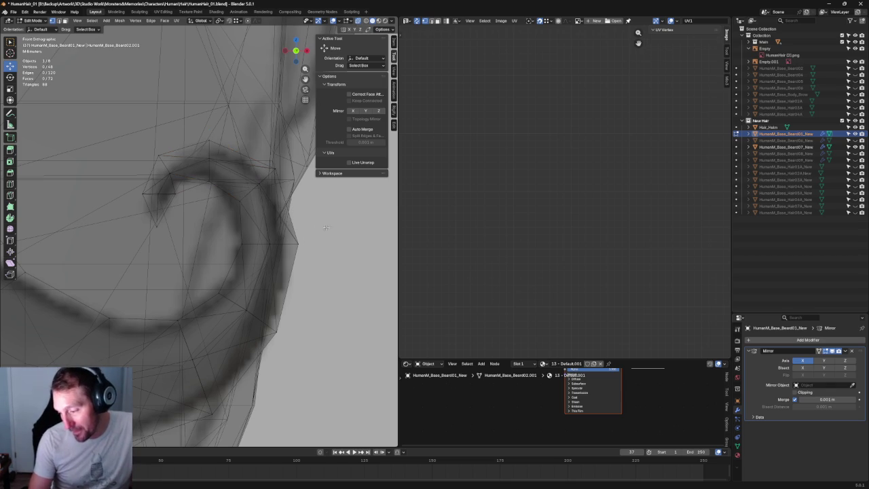
left_click(269, 250)
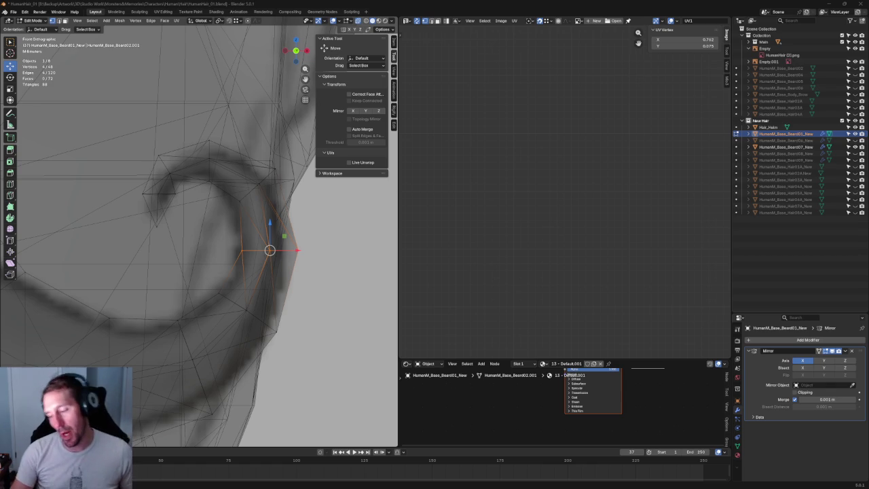
Flatten the two curl-tip vertices to the same height by scaling them to 0 on Z
left_click_drag(186, 121, 231, 193)
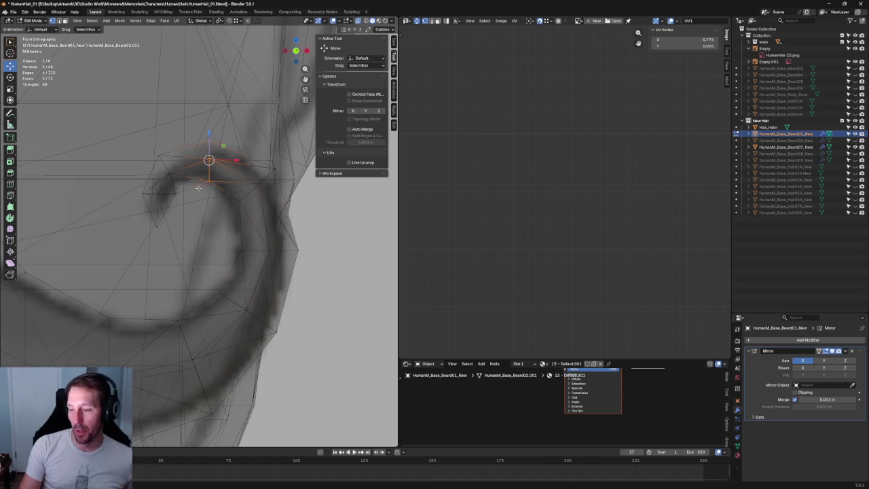
key("shift+space")
key("s")
scroll(212, 138, "up", 2)
scroll(217, 129, "up", 3)
key("shift+space")
key("s")
left_click(243, 116)
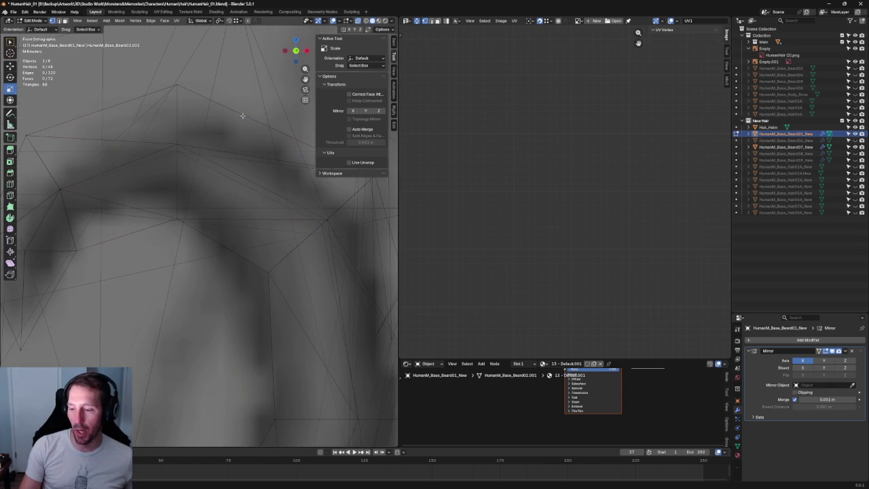
left_click(175, 148)
key("shift+space")
key("s")
key("s")
key("z")
key("0")
key("Return")
Move four lower curl vertices within the front XZ plane to follow the sketch
scroll(175, 142, "down", 2)
mouse_move(175, 142)
middle_mouse_down("shift")
mouse_move(249, 181)
mouse_move(282, 169)
middle_mouse_up("shift")
left_click_drag(256, 233, 191, 299)
scroll(213, 214, "up", 2)
key("shift+space")
key("g")
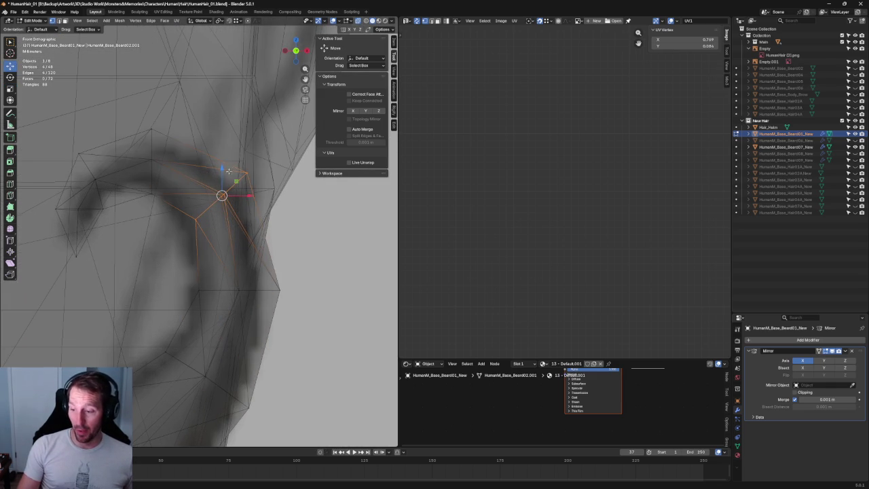
key("g")
key("shift+y")
left_click(230, 194)
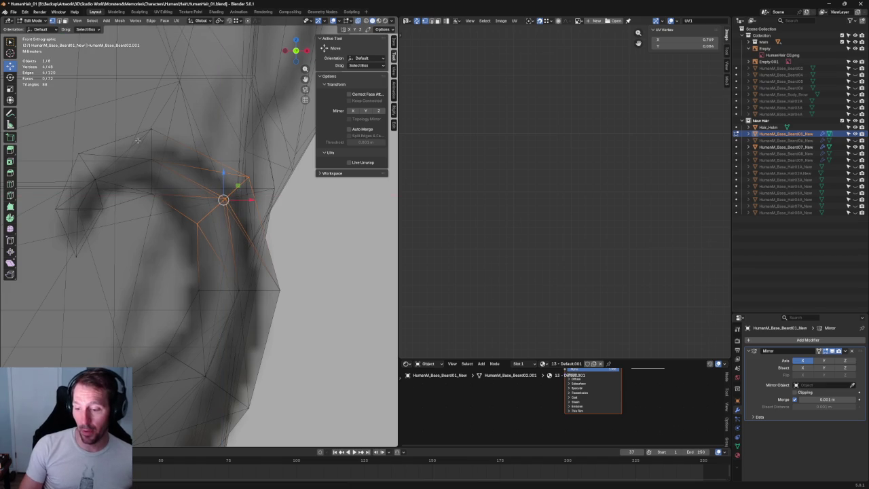
Try X-axis moves on the left face diamond and a column of curl vertices, cancelling both
left_click_drag(60, 173, 126, 266)
key("g")
key("x")
key("Escape")
scroll(191, 240, "down", 5)
middle_click_drag(191, 240, 321, 200, "shift")
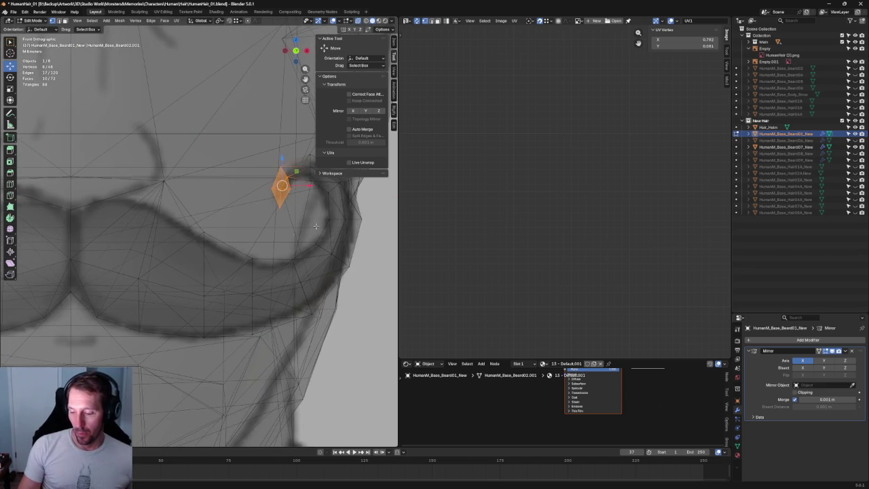
left_click(200, 295)
left_click_drag(201, 294, 182, 348)
key("g")
key("x")
key("Escape")
left_click(239, 241)
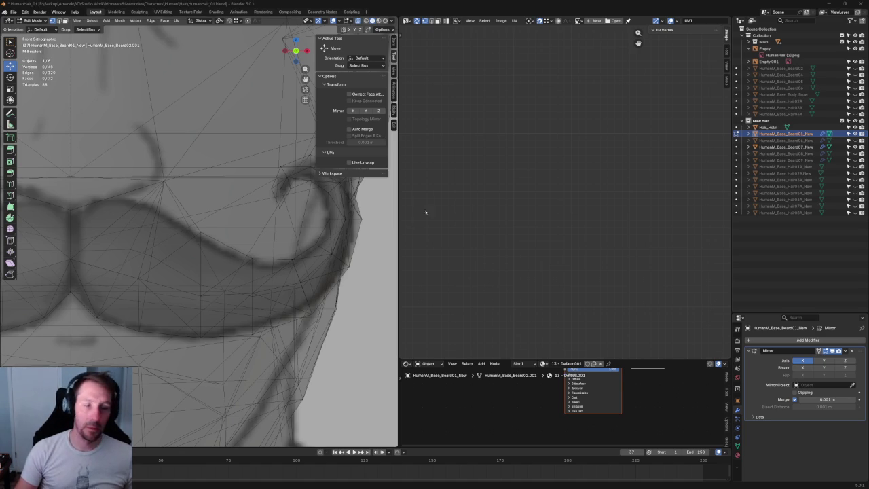
Nudge a single mustache vertex slightly right against the sketch, then undo the move
scroll(217, 192, "down", 3)
scroll(204, 215, "up", 2)
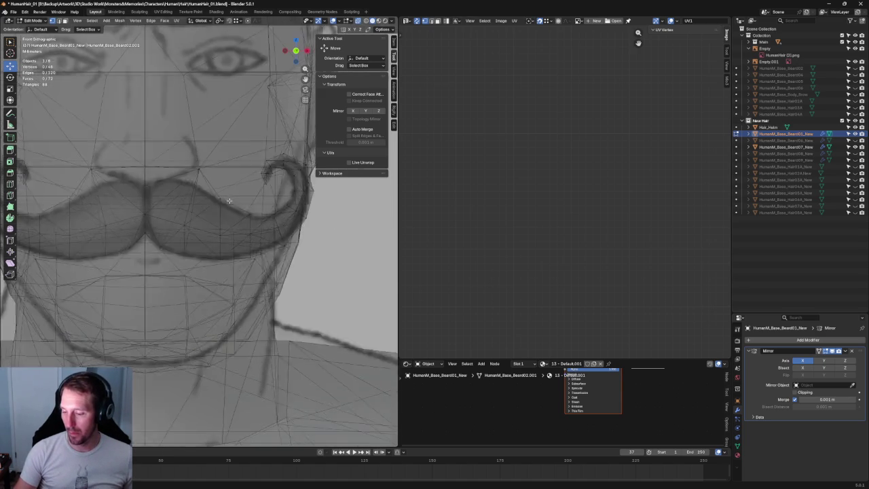
scroll(183, 210, "up", 2)
left_click(182, 211)
scroll(183, 211, "up", 3)
key("alt+z")
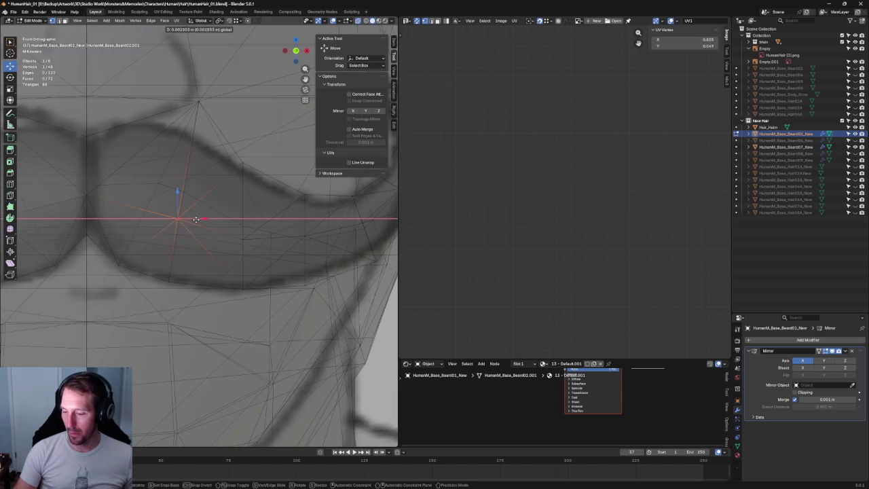
key("alt+z")
middle_click_drag(183, 225, 208, 228)
key("alt+z")
left_click(197, 184)
key("alt+z")
key("g")
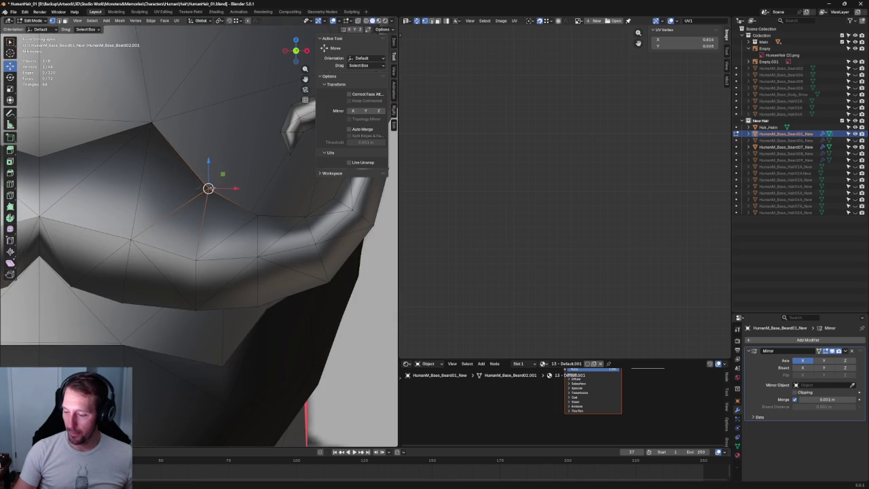
left_click(207, 185)
key("alt+z")
key("ctrl+z")
Raise two upper-edge vertices vertically along Z onto the sketch, deselect, and save the file
left_click_drag(223, 158, 160, 351)
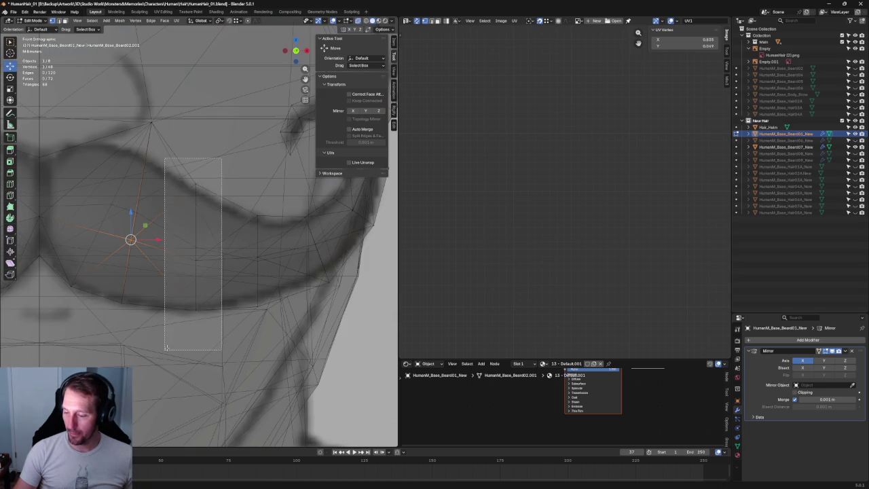
key("alt+z")
key("g")
key("x")
key("z")
key("alt+z")
key("alt+z")
left_click(207, 168)
key("alt+z")
scroll(207, 168, "down", 2)
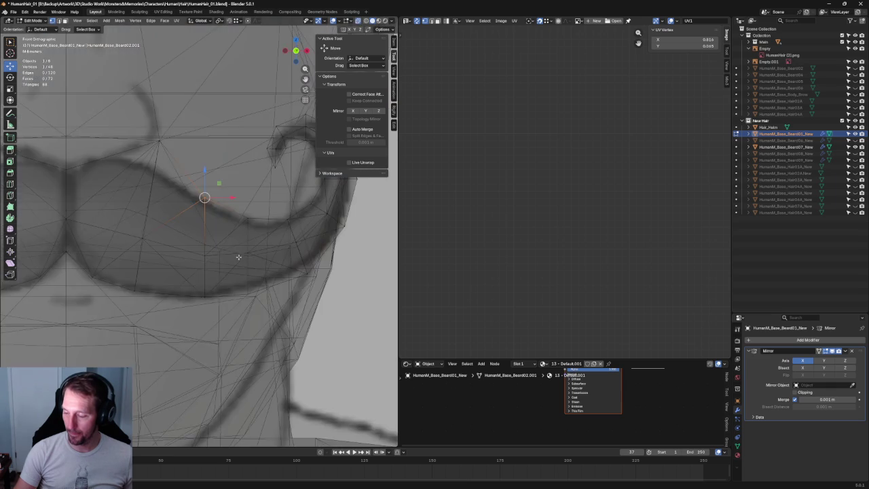
scroll(241, 267, "down", 2)
left_click(331, 251)
scroll(331, 250, "down", 3)
scroll(285, 238, "up", 2)
scroll(256, 232, "up", 2)
scroll(264, 226, "up", 1)
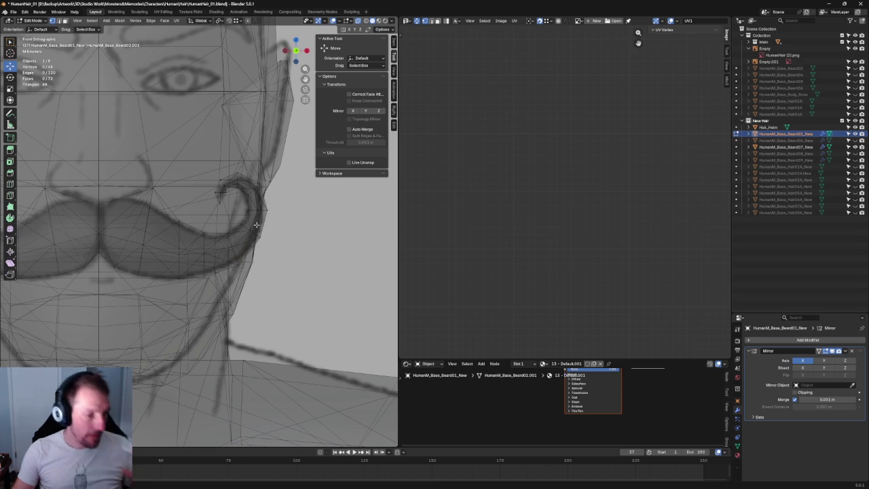
key("ctrl+s")
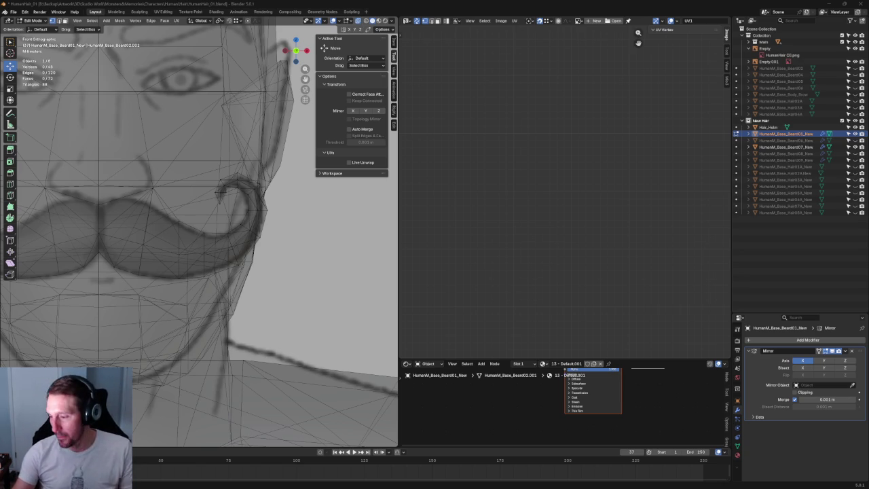
Zoom out to view the symmetrical mustache with both ends curling into hooked tips
scroll(359, 296, "down", 5)
Inspect the mustache and beard from three-quarter and front views, toggling X-ray shading
scroll(195, 211, "up", 5)
key("alt+z")
scroll(224, 221, "up", 2)
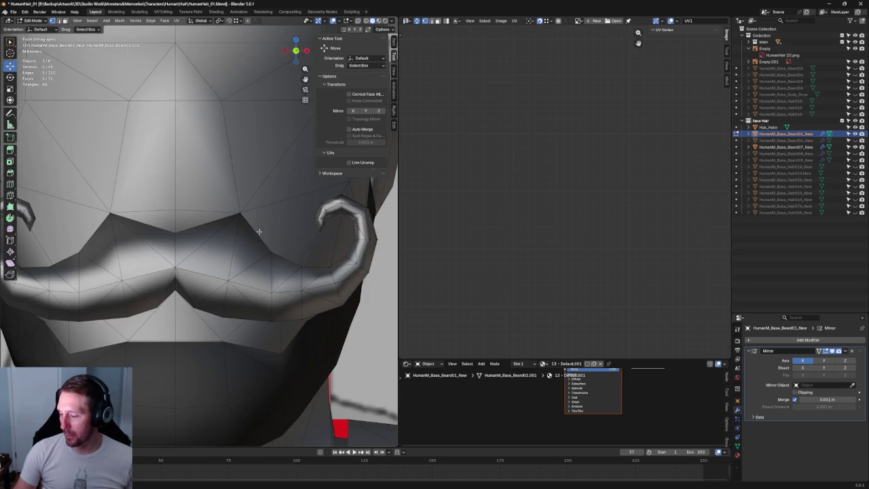
scroll(259, 232, "down", 4)
middle_click_drag(258, 231, 203, 244)
scroll(196, 250, "up", 3)
scroll(196, 250, "up", 3)
scroll(196, 250, "down", 3)
scroll(204, 251, "up", 2)
mouse_move(204, 252)
middle_mouse_down()
mouse_move(239, 260)
mouse_move(192, 251)
middle_mouse_up()
key("alt+z")
scroll(238, 260, "down", 4)
Select the mustache tip vertices and rotate them slightly in Top view
key("shift+space")
key("s")
scroll(192, 251, "up", 2)
scroll(192, 251, "up", 4)
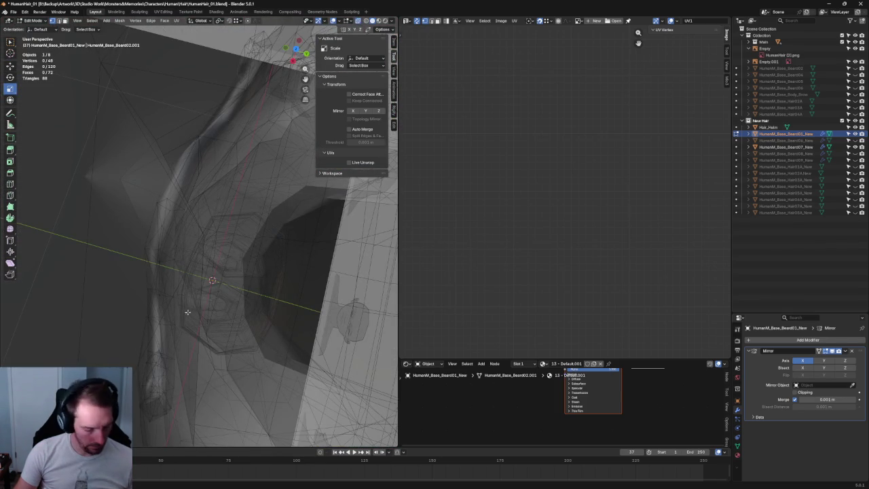
key("shift+space")
key("t")
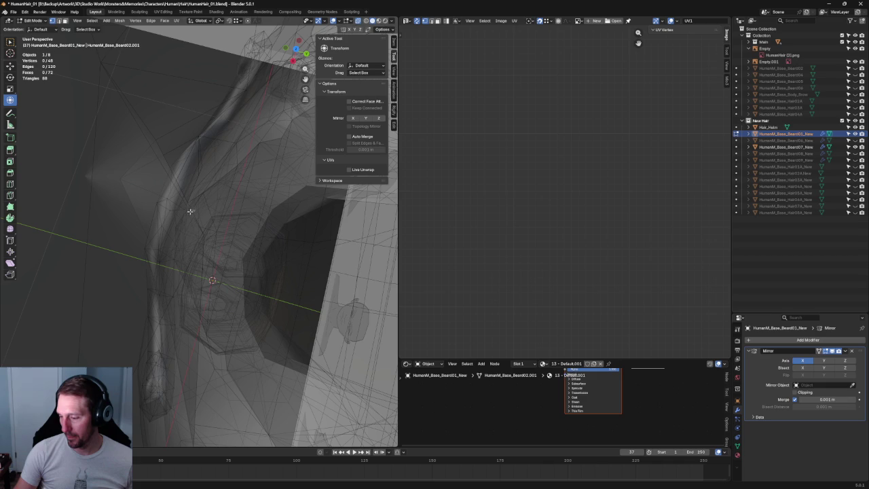
left_click(189, 209)
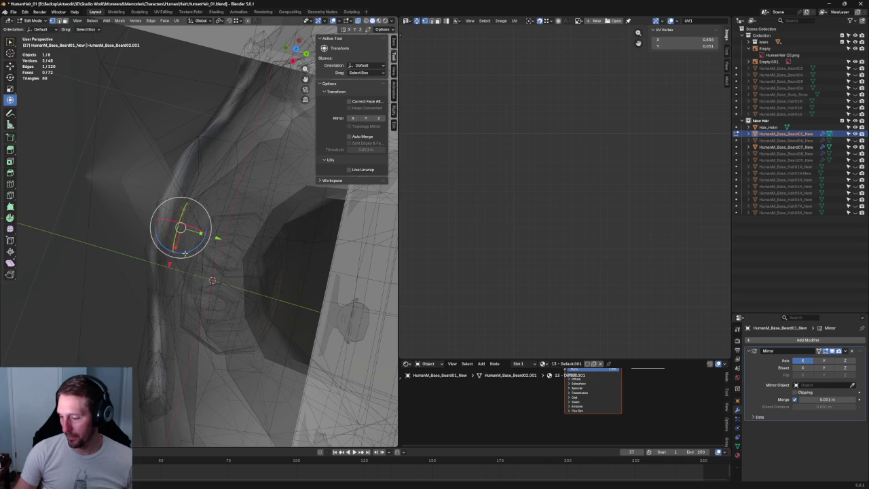
key("KP_3")
scroll(215, 257, "up", 1)
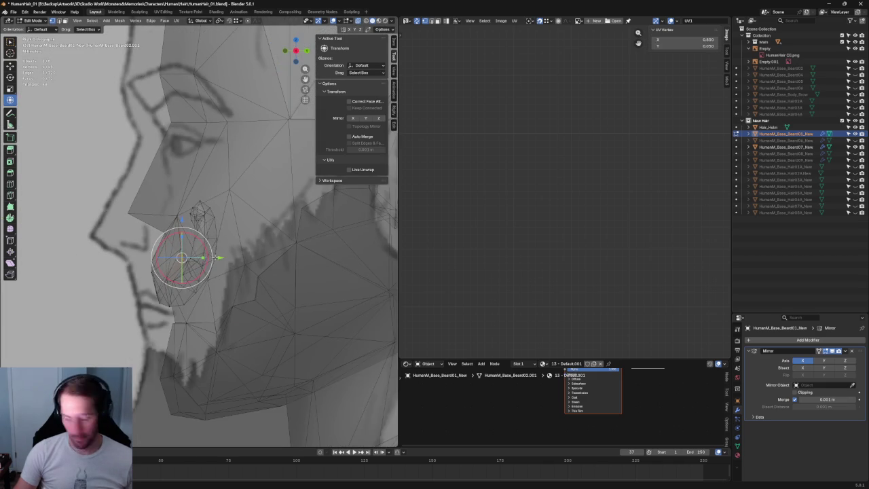
scroll(216, 257, "up", 2)
key("KP_7")
scroll(224, 237, "up", 1)
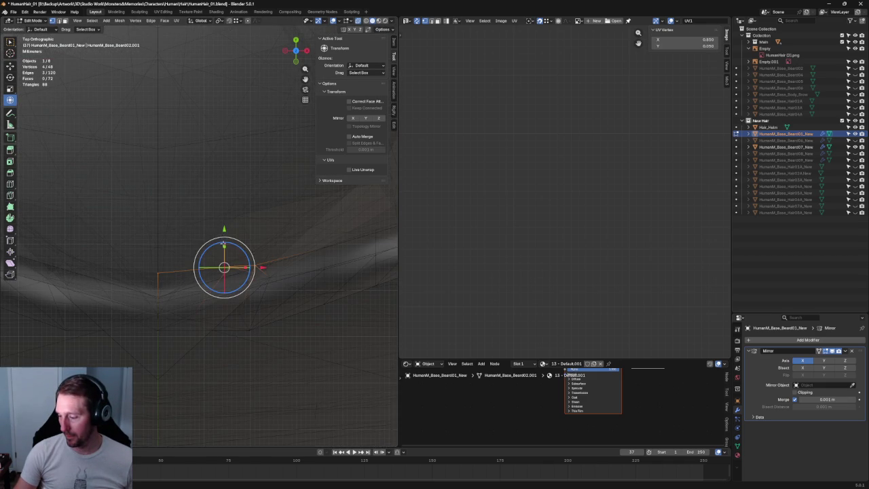
left_click_drag(224, 259, 224, 258)
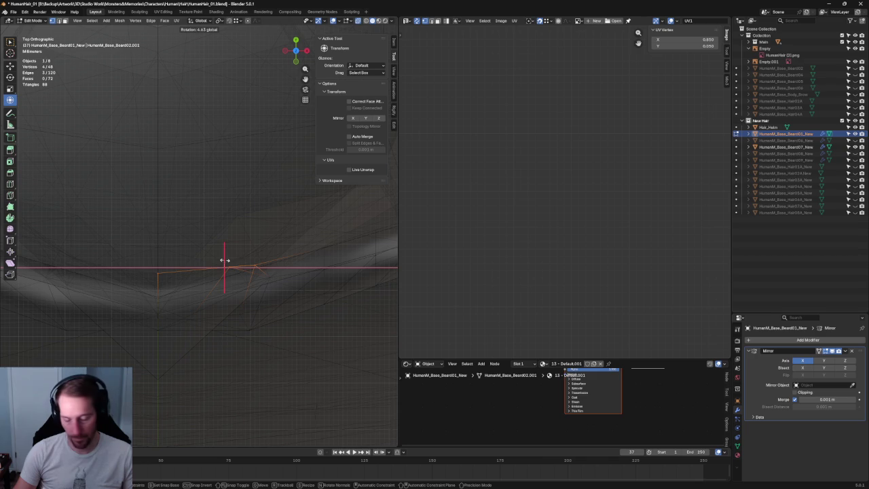
left_click_drag(225, 259, 228, 236)
Add another tip vertex and scale the tip vertices to 0 along Y to flatten them
key("shift+space")
key("g")
left_click(230, 230)
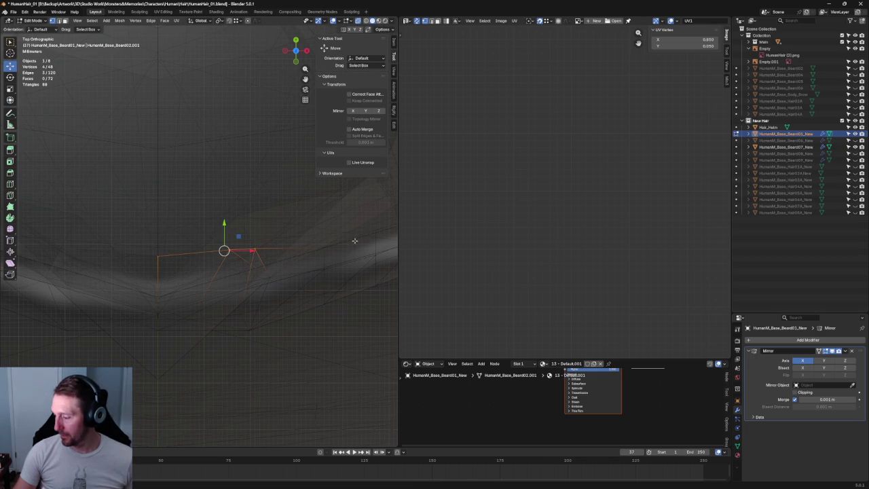
left_click(325, 248, "shift")
key("shift+space")
key("s")
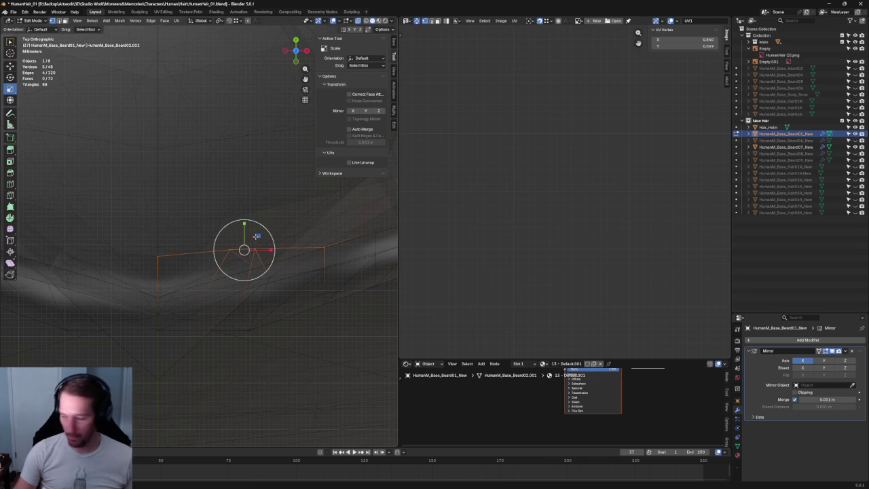
left_click_drag(246, 230, 255, 207)
key("0")
Squash the tip vertices along Z in Right view, then return to solid shading
key("shift+space")
key("g")
key("grave")
key("shift+space")
key("s")
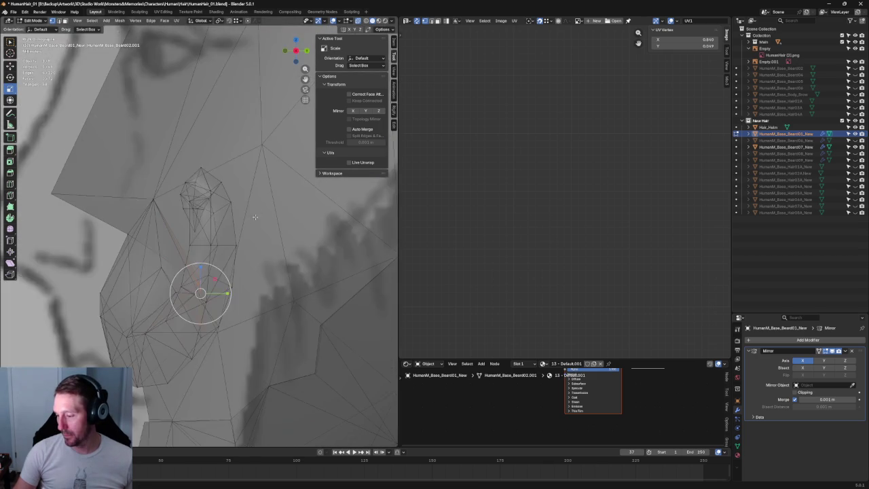
scroll(204, 309, "up", 3)
mouse_move(192, 271)
left_mouse_down()
mouse_move(184, 295)
mouse_move(231, 287)
left_mouse_up()
key("shift+space")
key("g")
mouse_move(231, 288)
middle_mouse_down()
mouse_move(198, 255)
mouse_move(181, 292)
middle_mouse_up()
key("alt+z")
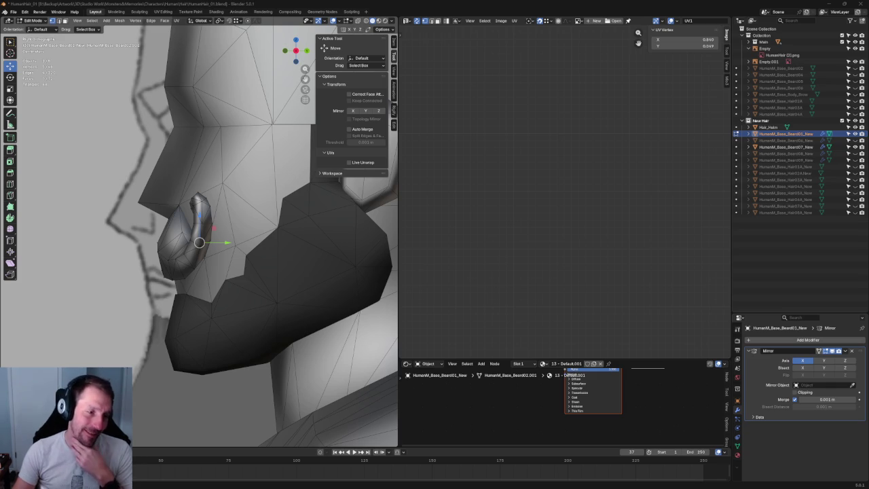
middle_click_drag(204, 238, 181, 345)
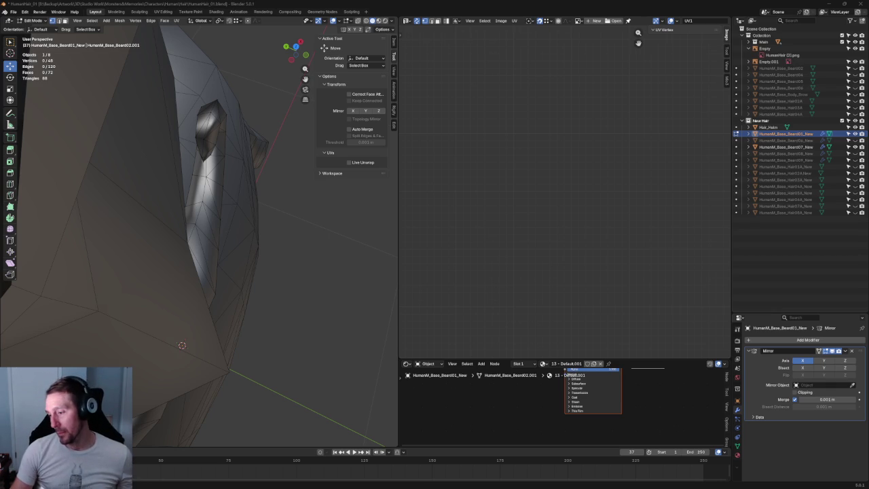
Select the curl-tip vertices and switch from Bottom to Top Orthographic view
left_click_drag(252, 131, 216, 146)
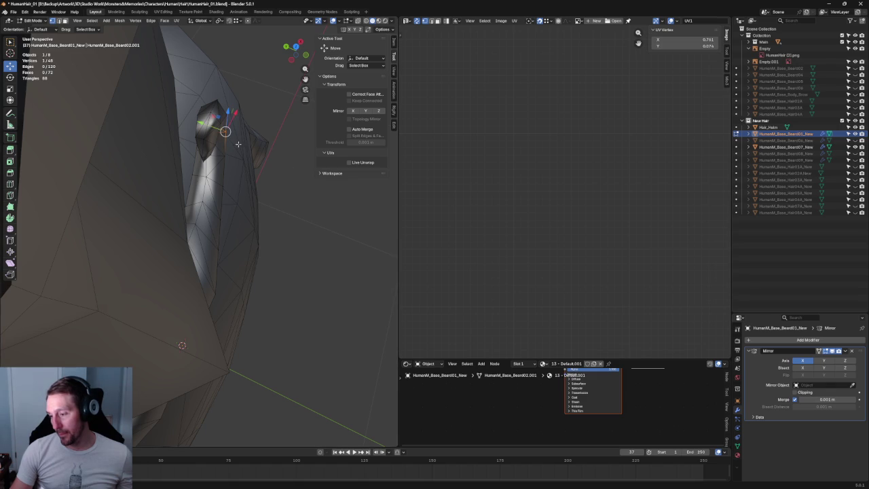
mouse_move(233, 202)
left_mouse_down()
mouse_move(207, 233)
mouse_move(214, 260)
left_mouse_up()
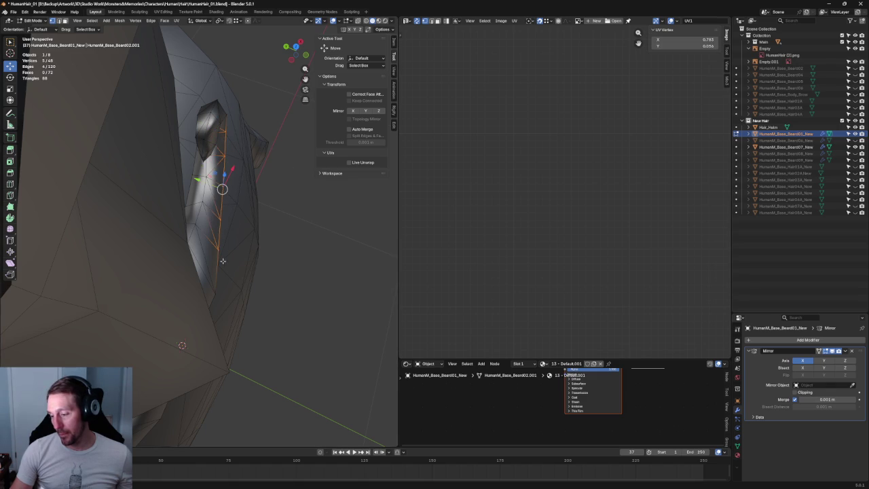
mouse_move(219, 197)
middle_mouse_down()
mouse_move(225, 189)
mouse_move(293, 258)
middle_mouse_up()
key("ctrl+KP_7")
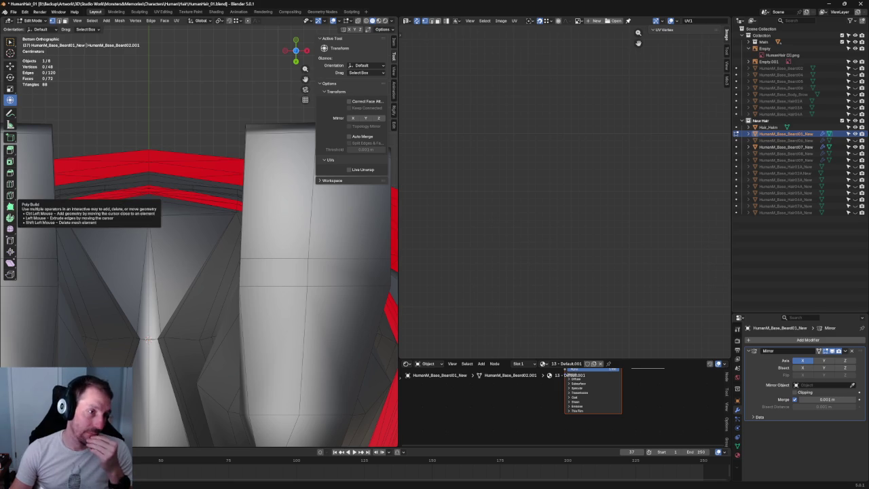
scroll(208, 133, "down", 8)
key("grave")
left_click(231, 155)
key("grave")
left_click(230, 112)
scroll(218, 300, "up", 4)
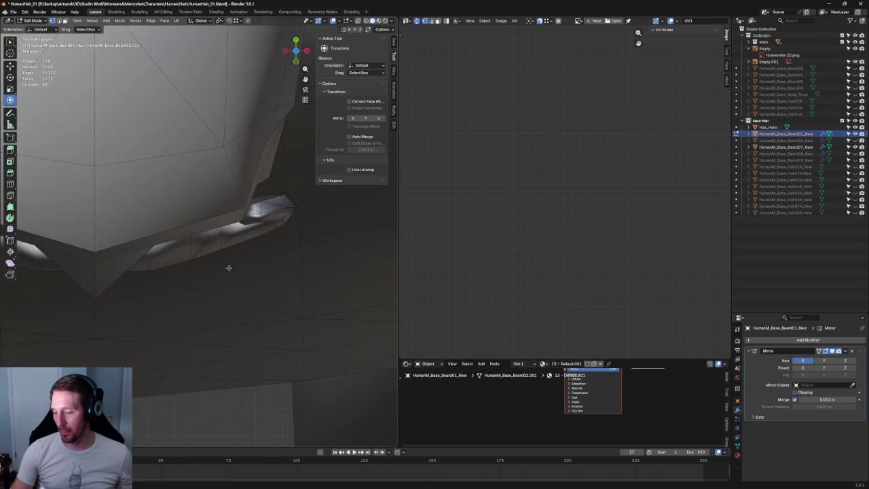
scroll(227, 266, "up", 2)
Box-select three underside edge vertices and slide them along Y, then check individual vertices
left_click(294, 241)
left_click(215, 278)
key("shift+space")
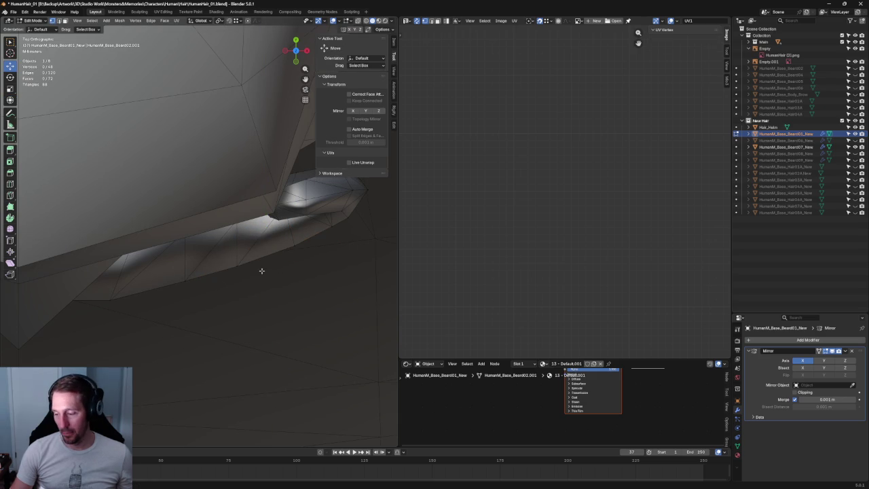
left_click_drag(299, 252, 161, 291)
left_click_drag(238, 243, 237, 258)
left_click(252, 263)
left_click(241, 261)
left_click(185, 289)
left_click(311, 231)
left_click(322, 219)
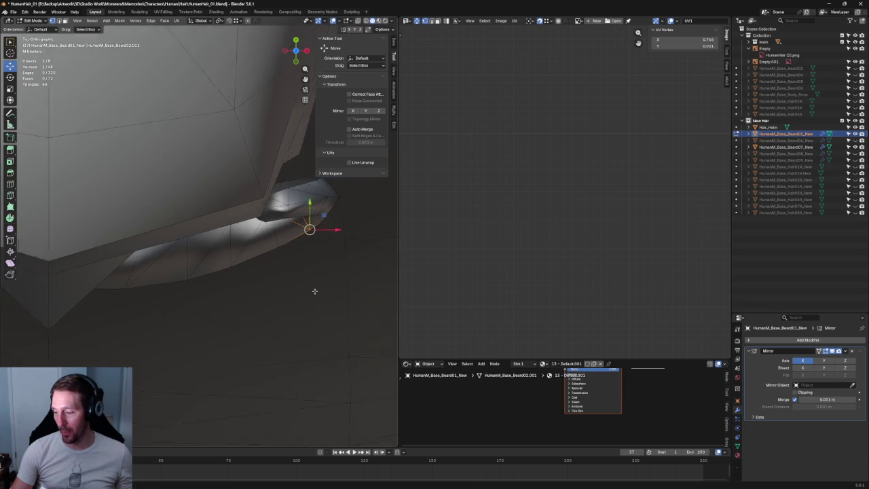
key("Home")
left_click(214, 320)
In Right Orthographic with X-ray on, slide two curl-edge vertices along Y to match the sketch
scroll(214, 320, "up", 5)
key("KP_3")
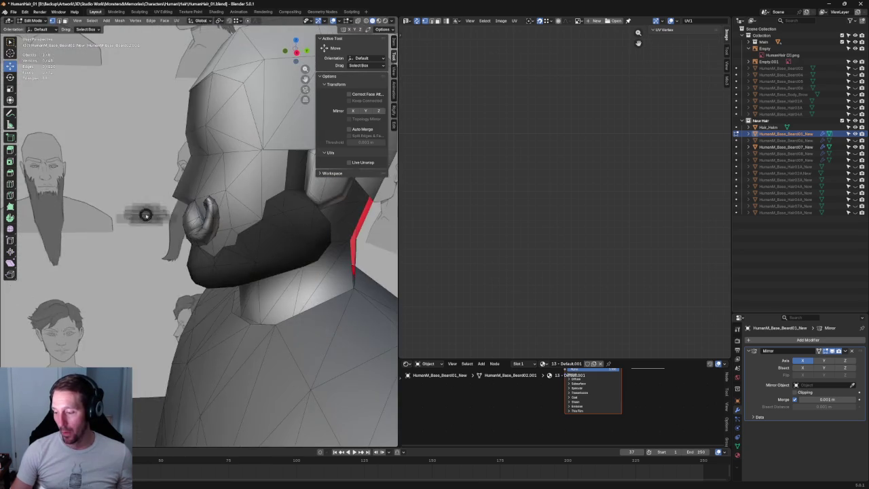
scroll(158, 216, "up", 2)
scroll(159, 216, "up", 5)
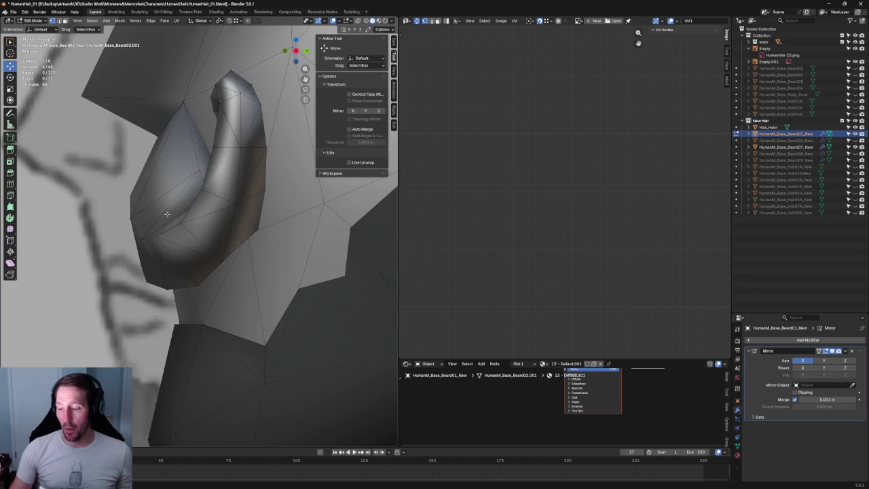
scroll(158, 216, "down", 3)
scroll(168, 221, "up", 3)
key("alt+z")
scroll(136, 231, "up", 2)
scroll(115, 238, "up", 2)
scroll(104, 240, "up", 2)
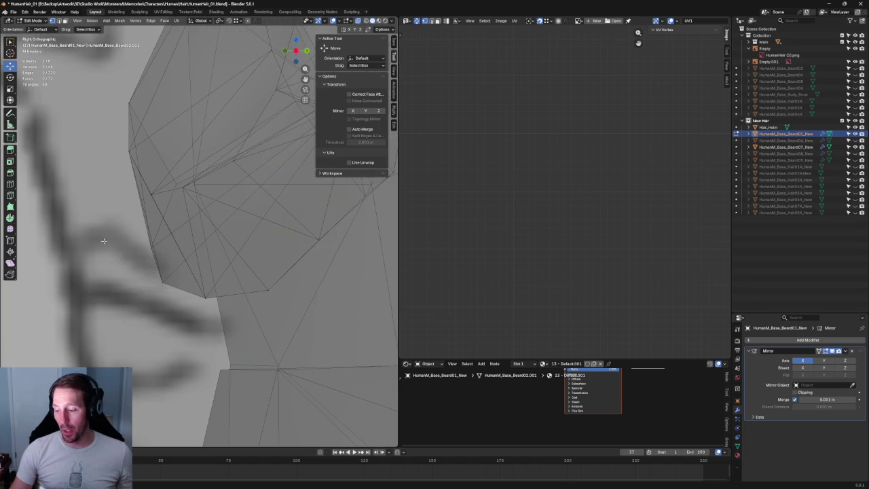
left_click(154, 248)
left_click_drag(178, 247, 172, 248)
left_click(171, 247)
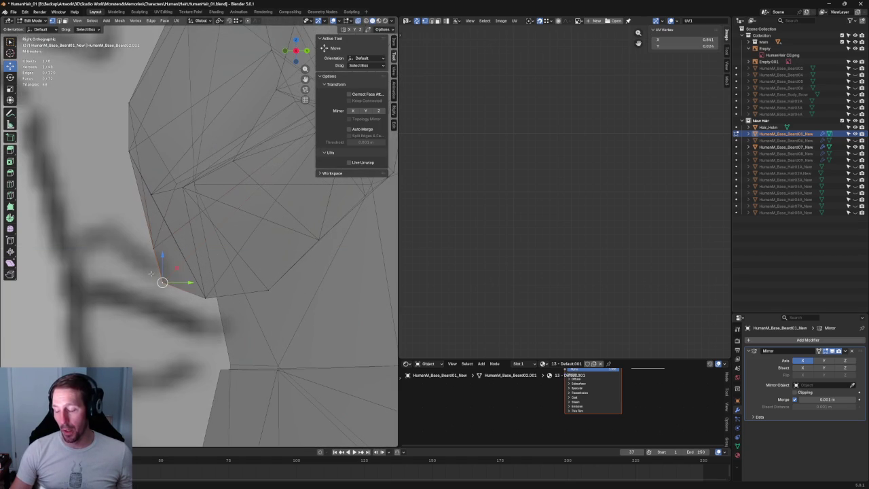
left_click(182, 184)
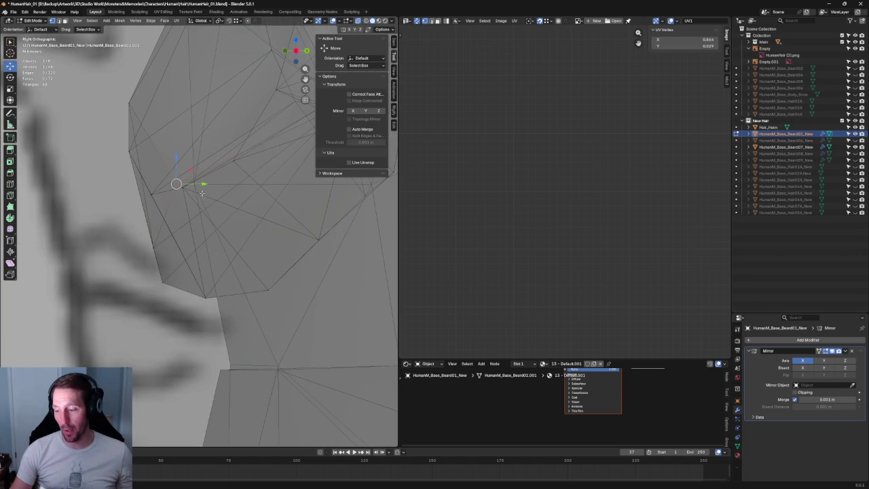
left_click_drag(202, 187, 209, 187)
left_click(209, 186)
With X-ray off, slide several curl vertices along Y from orbited views
key("alt+z")
mouse_move(181, 207)
middle_mouse_down()
mouse_move(209, 202)
mouse_move(214, 228)
mouse_move(202, 252)
middle_mouse_up()
left_click(251, 196)
left_click_drag(261, 199, 231, 224)
key("alt+a")
mouse_move(217, 256)
middle_mouse_down()
mouse_move(197, 241)
mouse_move(193, 258)
mouse_move(202, 231)
mouse_move(241, 232)
mouse_move(125, 222)
mouse_move(178, 184)
mouse_move(210, 179)
mouse_move(197, 158)
middle_mouse_up()
left_click(191, 260)
key("g")
key("y")
left_click(192, 260)
key("g")
key("y")
left_click(196, 240)
key("g")
key("y")
left_click(195, 155)
Refine the remaining curl vertices with further Y moves, then compare the curl against the sketches
key("g")
key("y")
left_click(206, 129)
mouse_move(206, 129)
middle_mouse_down()
mouse_move(222, 250)
mouse_move(188, 207)
mouse_move(203, 187)
mouse_move(234, 190)
middle_mouse_up()
key("g")
key("y")
left_click(194, 184)
mouse_move(149, 171)
middle_mouse_down()
mouse_move(211, 184)
mouse_move(215, 204)
mouse_move(292, 209)
mouse_move(351, 262)
mouse_move(376, 261)
mouse_move(243, 272)
mouse_move(247, 265)
middle_mouse_up()
key("g")
key("y")
left_click(220, 211)
middle_click_drag(255, 234, 127, 231)
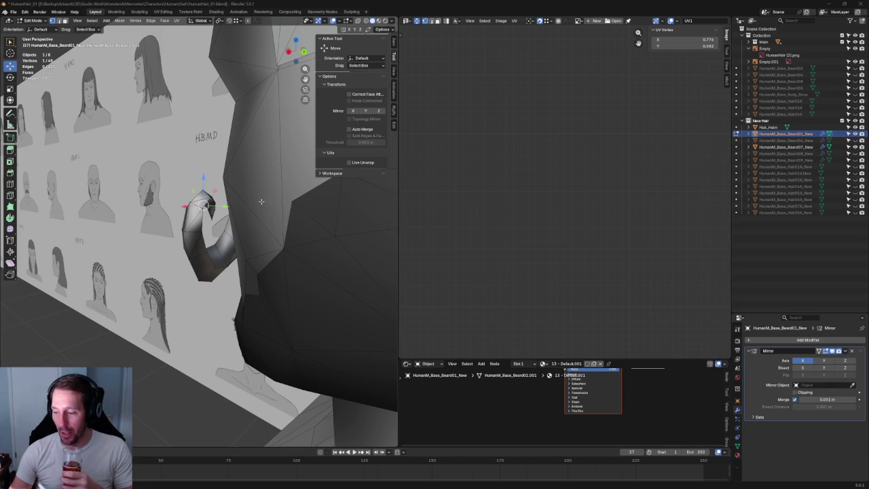
middle_click_drag(260, 200, 203, 217)
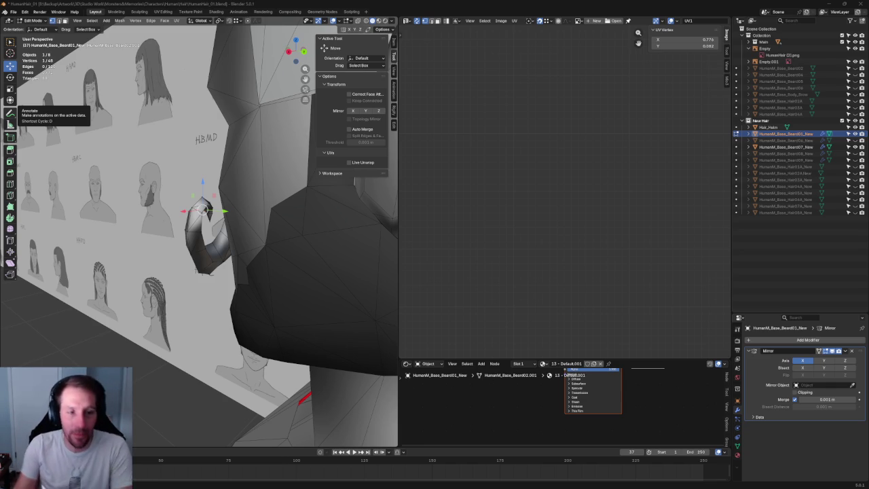
Select a vertex on the curled tip and view it from the right side
mouse_move(150, 224)
middle_mouse_down()
mouse_move(188, 242)
mouse_move(216, 228)
middle_mouse_up()
scroll(219, 218, "up", 4)
key("alt+z")
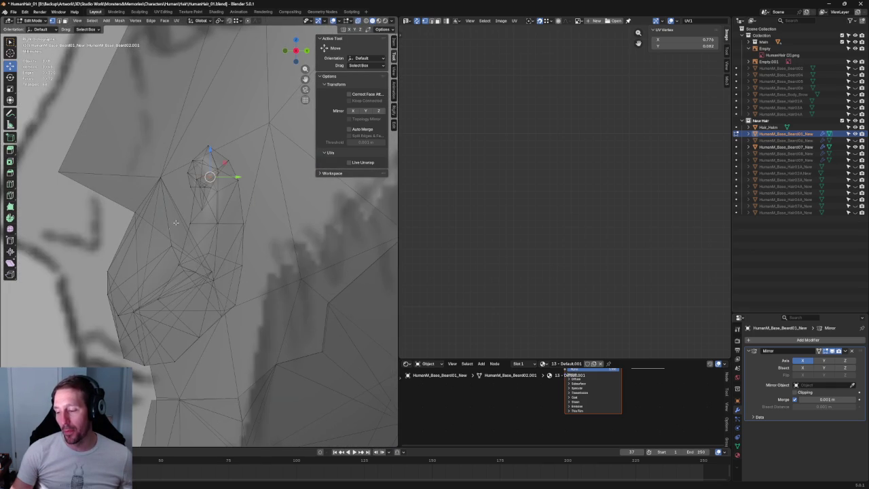
left_click(170, 246)
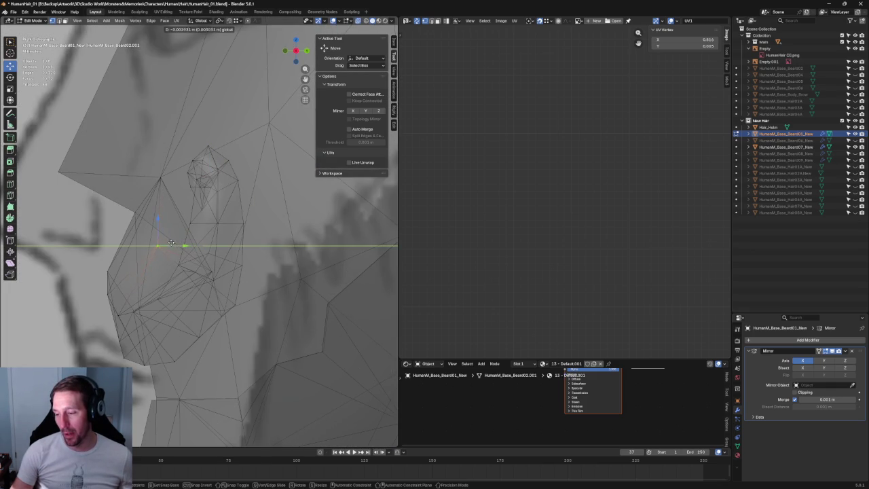
key("alt+a")
key("alt+z")
key("alt+z")
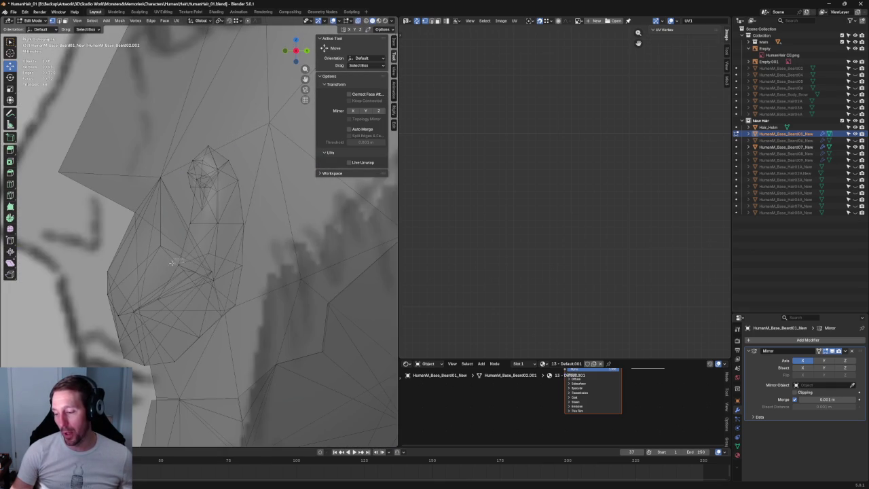
left_click(178, 265)
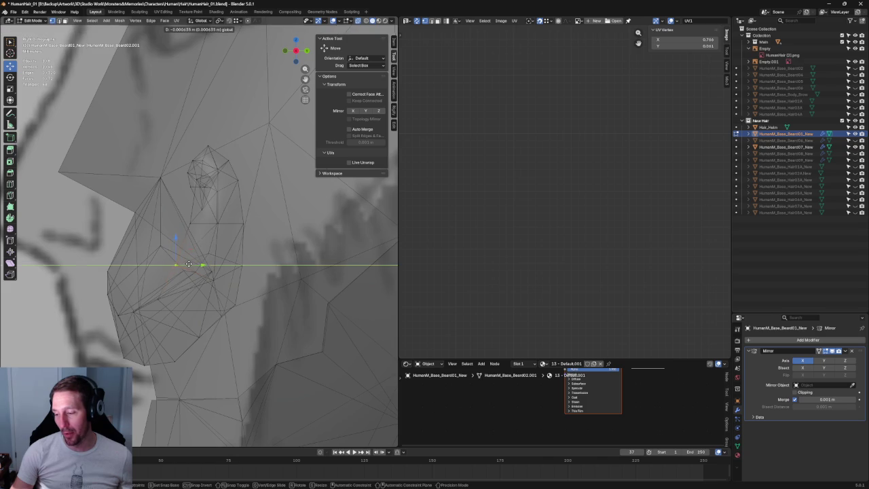
key("alt+z")
mouse_move(191, 265)
middle_mouse_down()
mouse_move(301, 276)
mouse_move(170, 259)
middle_mouse_up()
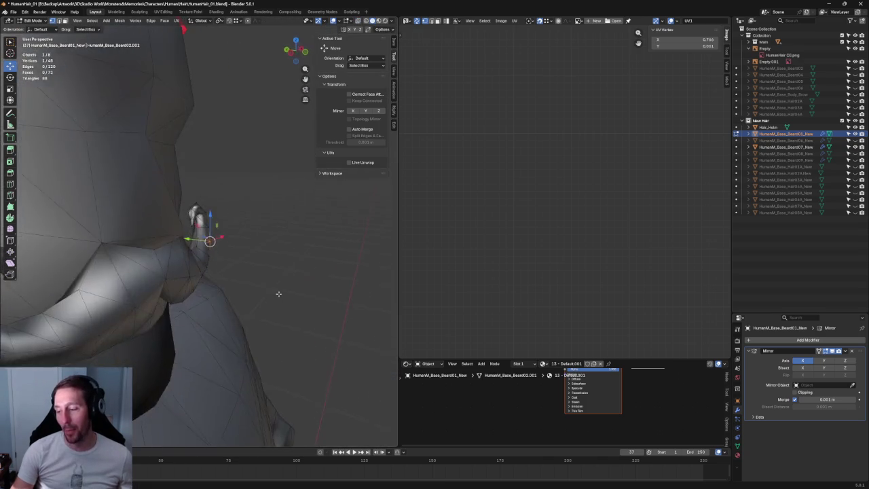
scroll(169, 259, "up", 3)
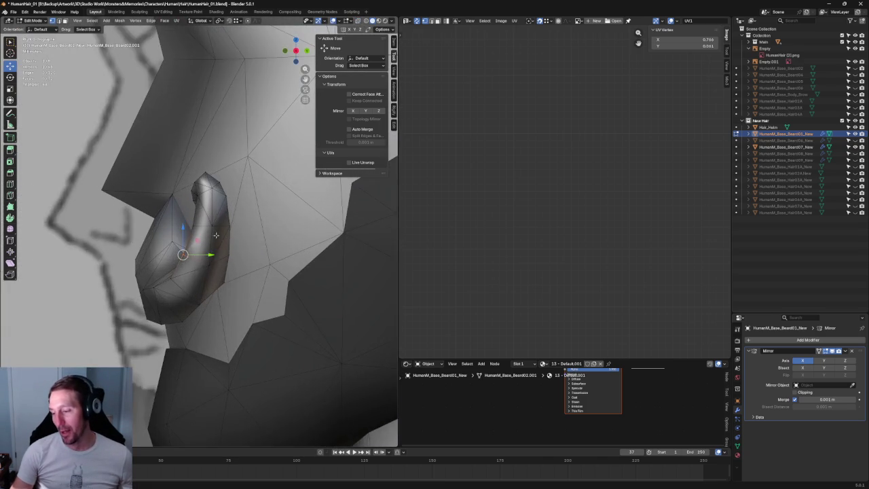
middle_click_drag(169, 259, 175, 215)
Nudge the curl-tip vertex slightly along Y, then check it in Front view with X-ray on
key("g")
key("y")
left_click(172, 211)
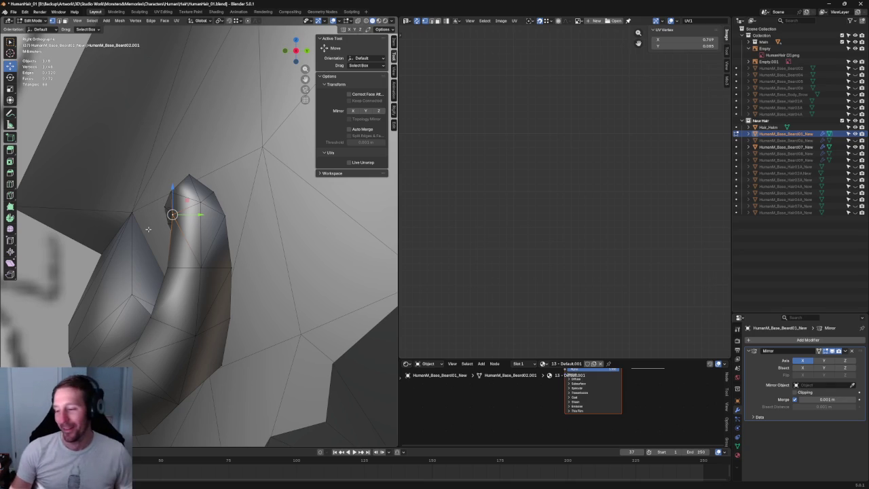
scroll(194, 224, "down", 4)
key("grave")
left_click(195, 174)
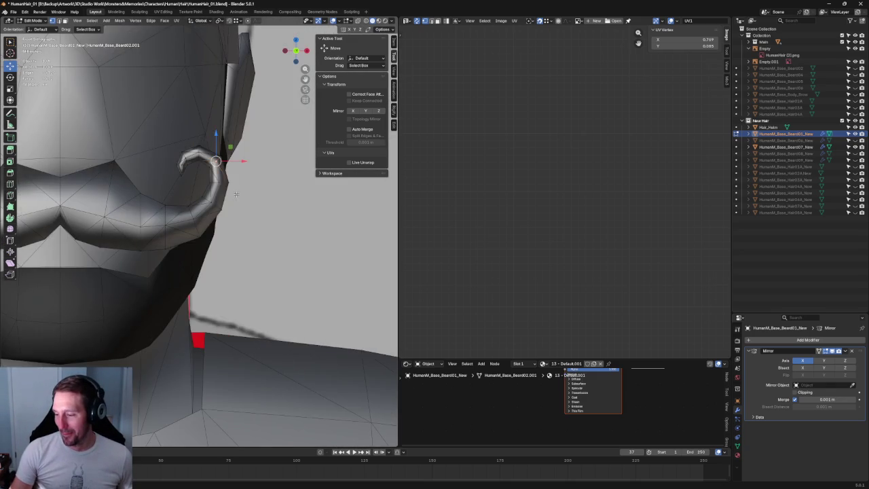
scroll(233, 226, "up", 2)
scroll(233, 226, "up", 2)
scroll(234, 226, "up", 2)
key("alt+z")
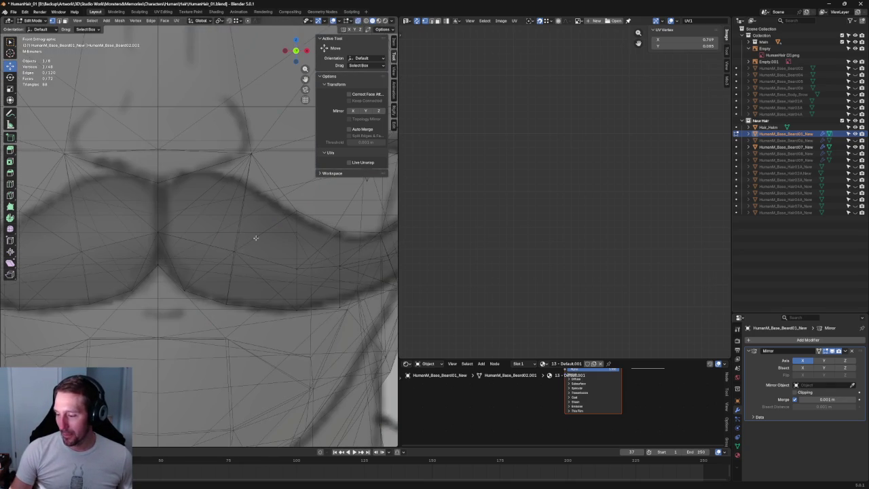
Move a vertex near the mustache centre up and to the left
left_click_drag(249, 239, 230, 259)
key("alt+z")
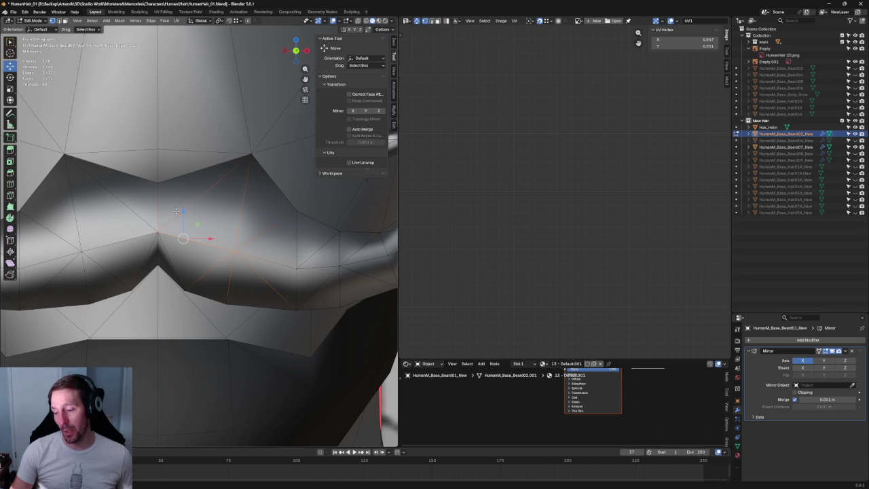
key("g")
left_click(195, 191)
scroll(194, 191, "down", 4)
mouse_move(194, 191)
middle_mouse_down()
mouse_move(146, 216)
mouse_move(240, 210)
middle_mouse_up()
In front view with X-ray on, raise that centre vertex straight up along Z
key("KP_1")
key("alt+z")
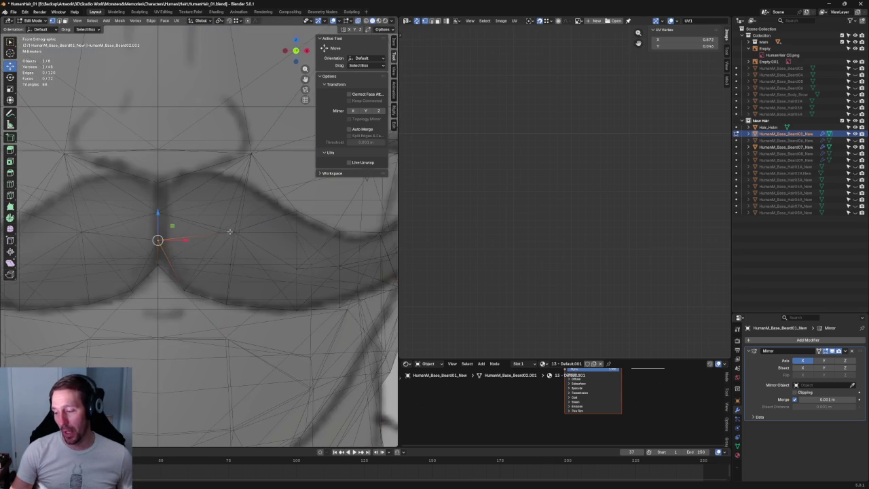
key("g")
key("z")
left_click(246, 217)
key("alt+z")
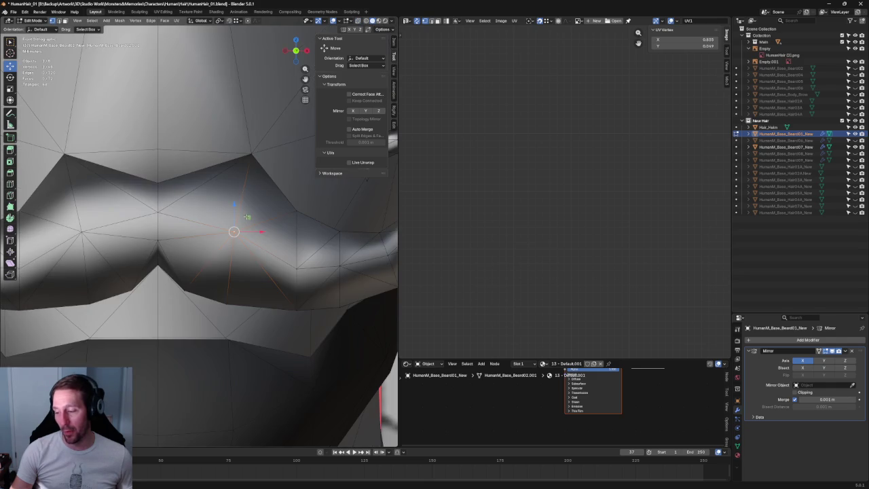
Raise two neighbouring mustache vertices straight up along Z
left_click(301, 274)
key("g")
key("z")
left_click(224, 233)
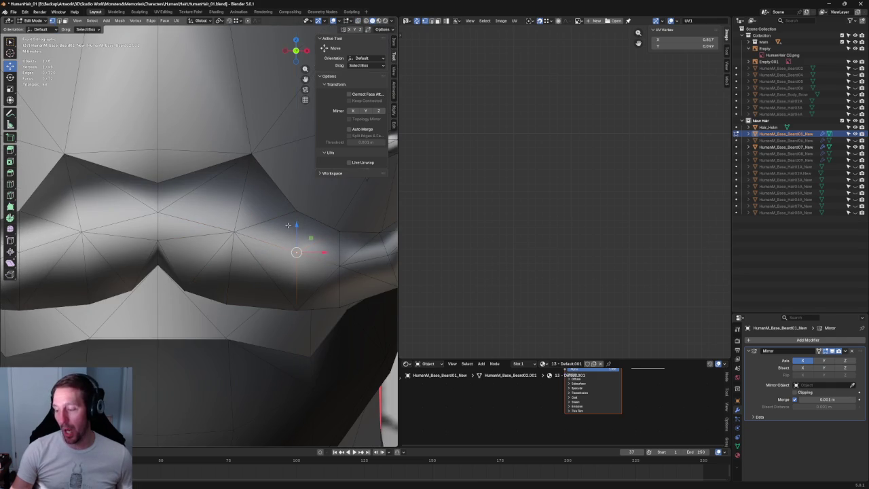
left_click(224, 233)
key("g")
key("z")
left_click(136, 214)
Raise the vertex at the mustache's left edge along Z
left_click(167, 214)
key("g")
key("z")
left_click(160, 190)
mouse_move(160, 190)
middle_mouse_down()
mouse_move(240, 228)
mouse_move(203, 204)
middle_mouse_up()
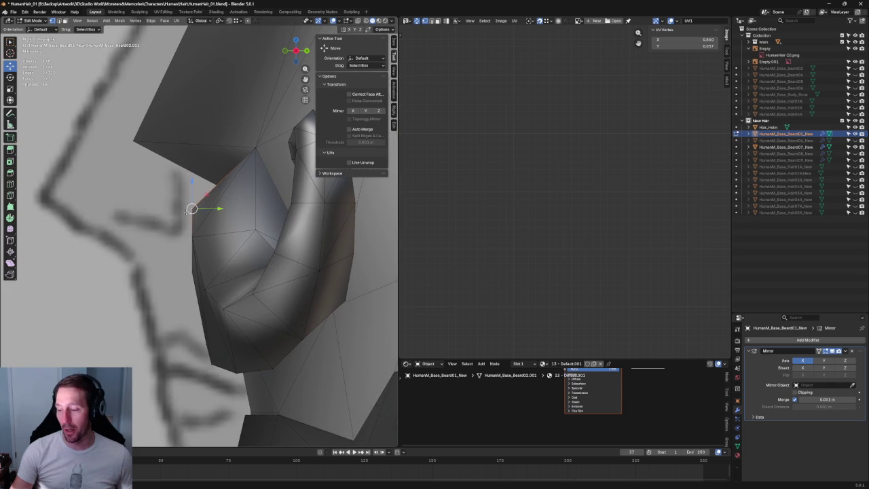
Push that edge vertex in depth along Y, then lift it higher along Z
key("g")
key("y")
left_click(197, 184)
key("g")
key("z")
left_click(204, 182)
Frame the vertex in front view and select the mustache's central dip vertex
key("grave")
key("grave")
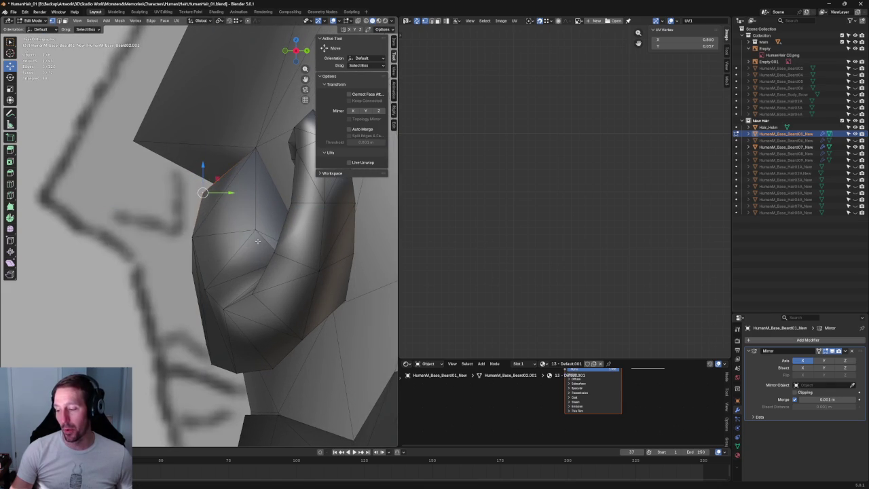
key("KP_1")
key("g")
key("z")
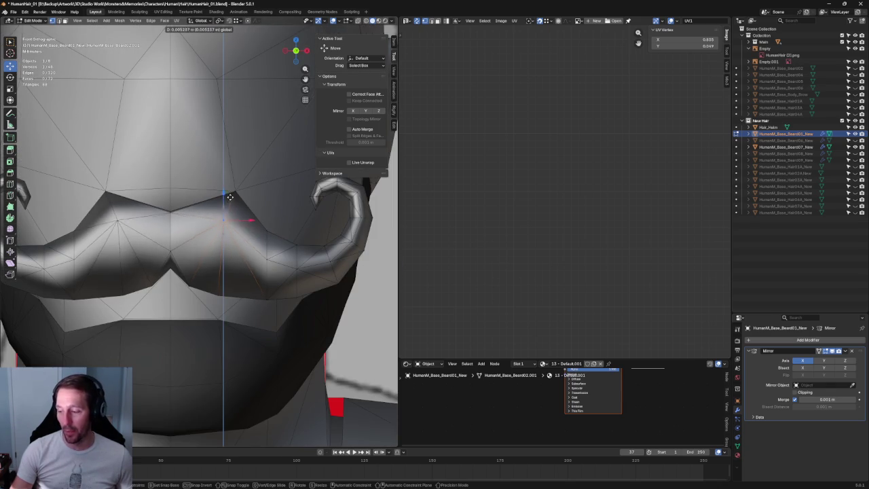
right_click(205, 226)
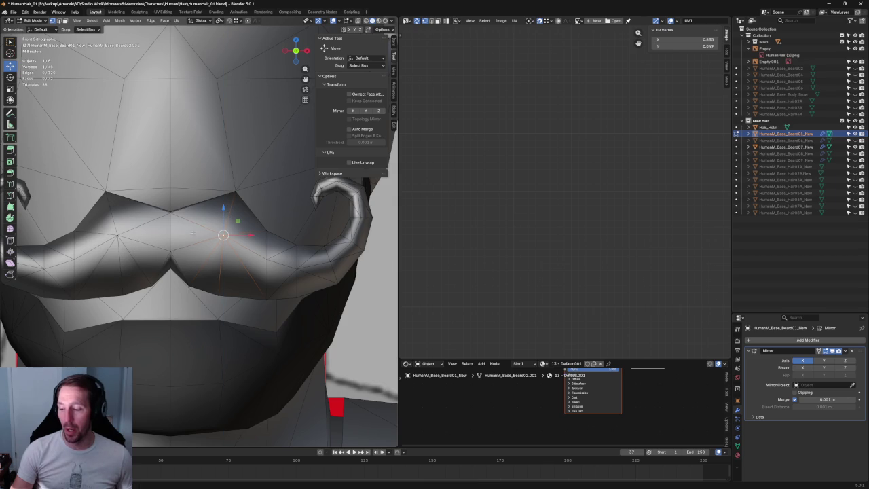
middle_click_drag(175, 246, 193, 246)
left_click(175, 252)
mouse_move(232, 235)
middle_mouse_down()
mouse_move(212, 259)
mouse_move(246, 228)
mouse_move(203, 244)
middle_mouse_up()
scroll(194, 254, "up", 6)
Slide a middle mustache vertex sideways along X to match the sketch
key("alt+z")
left_click(182, 268)
key("alt+z")
key("g")
key("x")
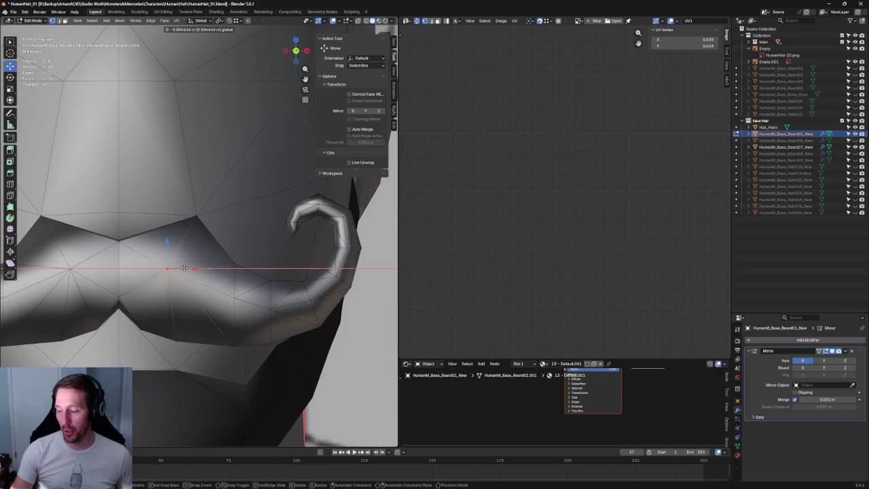
left_click(184, 268)
key("alt+z")
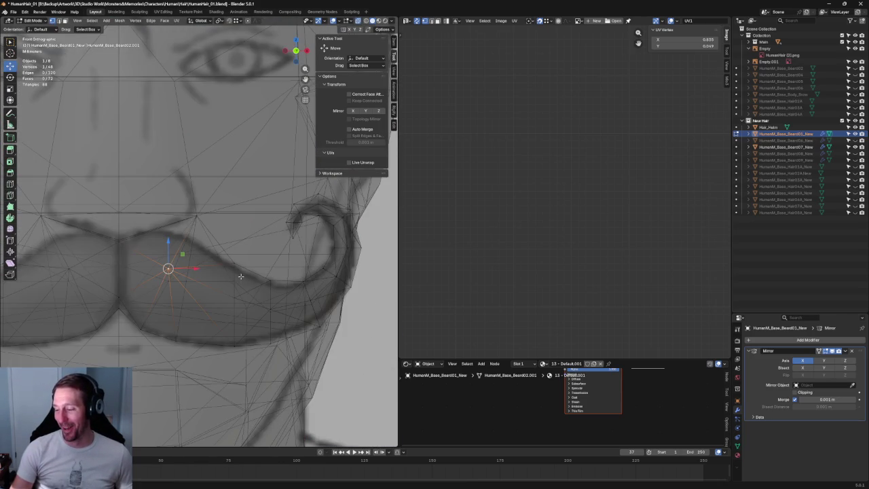
key("alt+z")
Shift a vertex on the mustache's bottom edge sideways along X
left_click(243, 344)
key("g")
key("x")
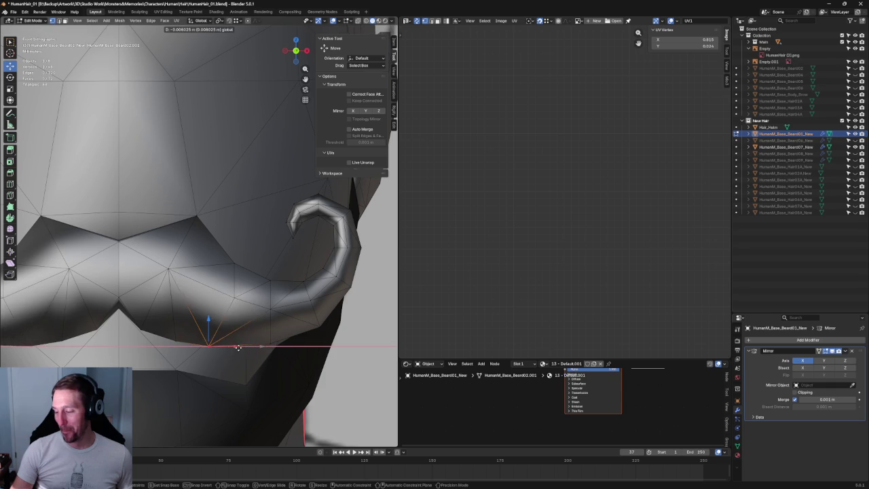
left_click(245, 338)
Move another mustache vertex to follow the sketched outline, comparing in X-ray
key("alt+z")
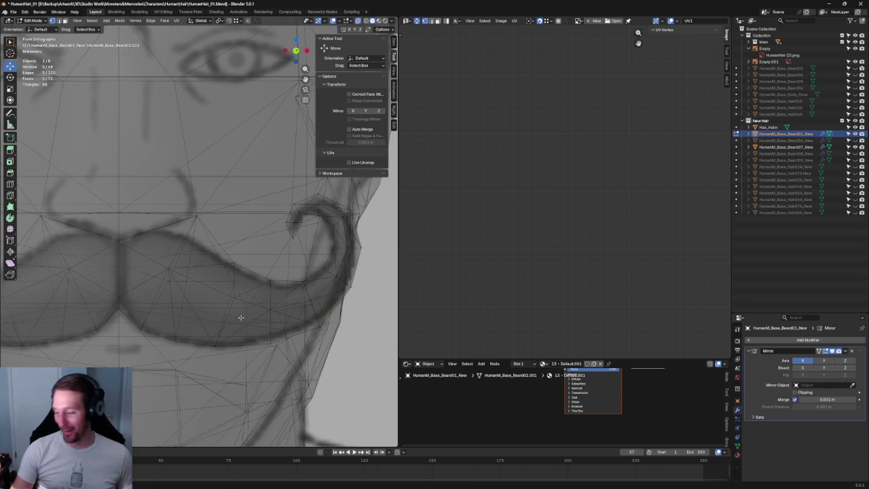
left_click(233, 299)
key("g")
key("x")
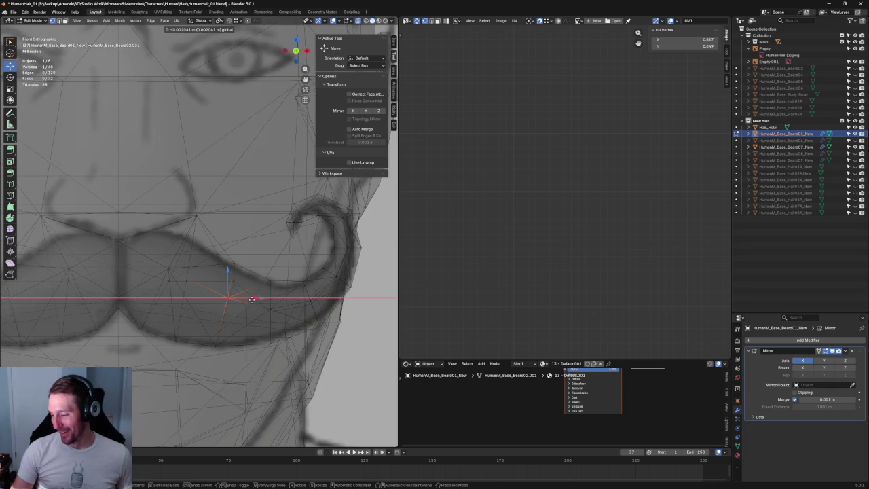
key("Escape")
left_click(256, 287)
key("alt+z")
scroll(257, 288, "down", 5)
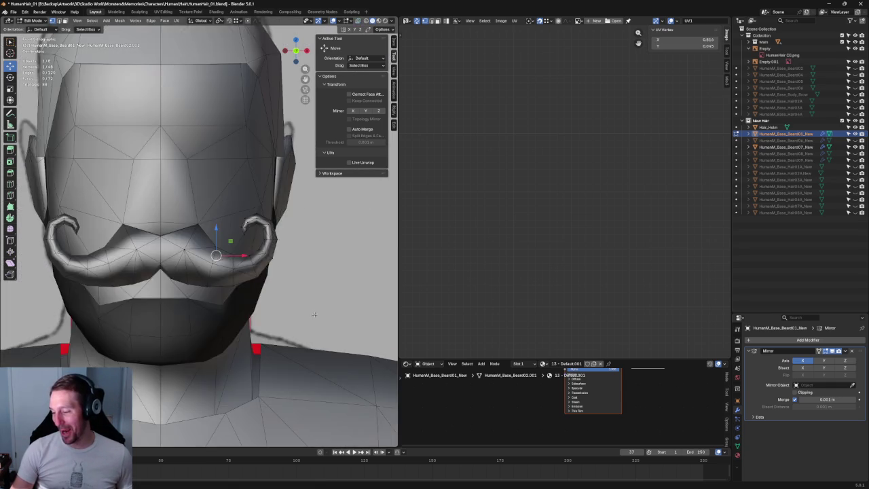
Inspect the mustache from the side and straight back view with X-ray on
middle_click_drag(256, 288, 191, 270)
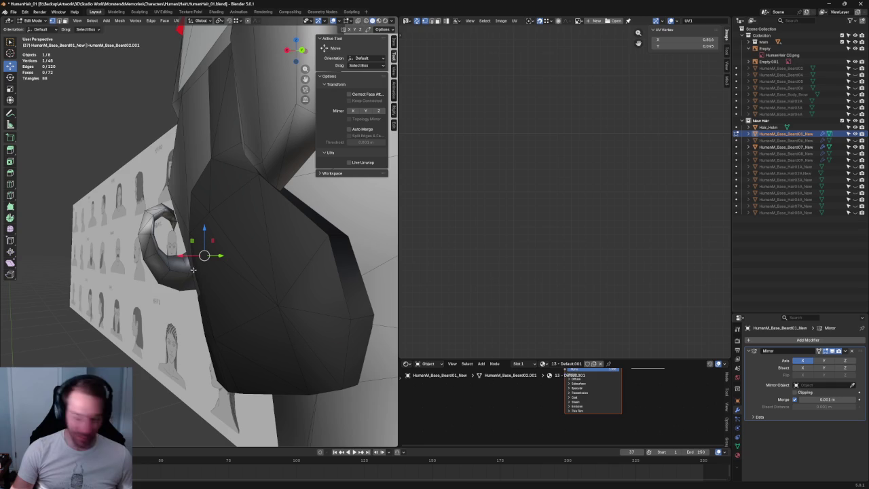
key("f")
key("grave")
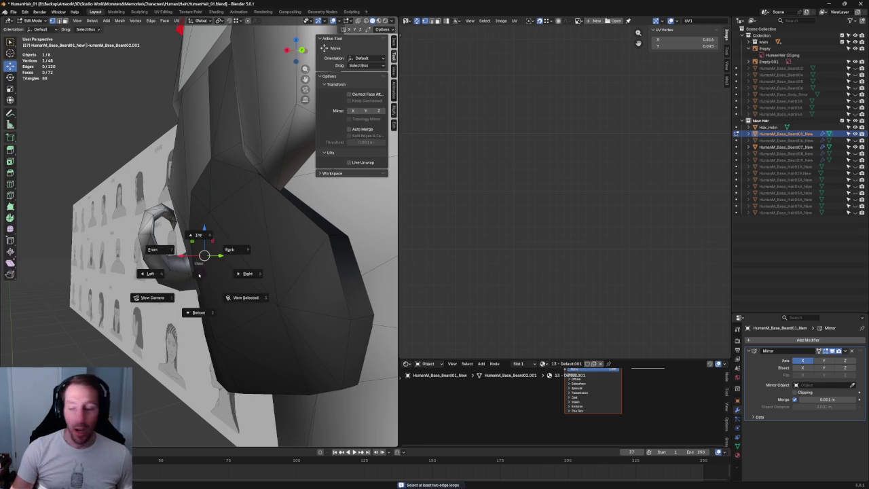
key("ctrl+KP_1")
key("alt+z")
scroll(181, 287, "up", 3)
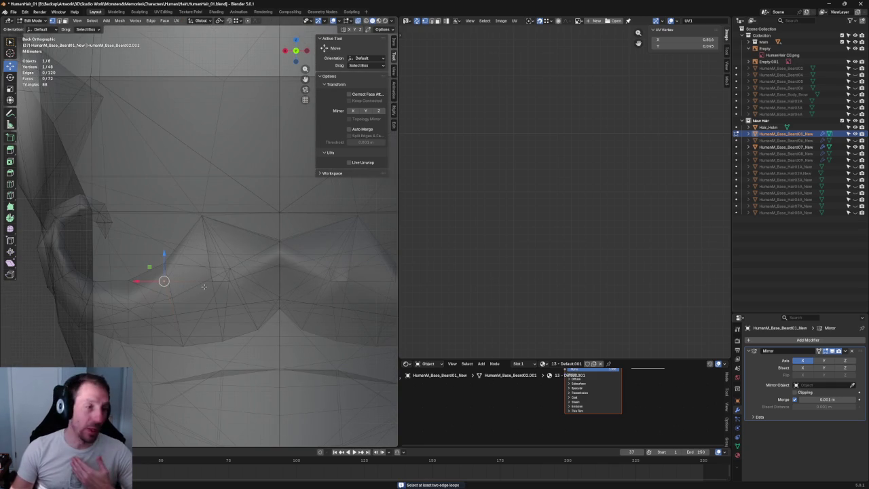
scroll(222, 292, "down", 3)
middle_click_drag(223, 292, 248, 297)
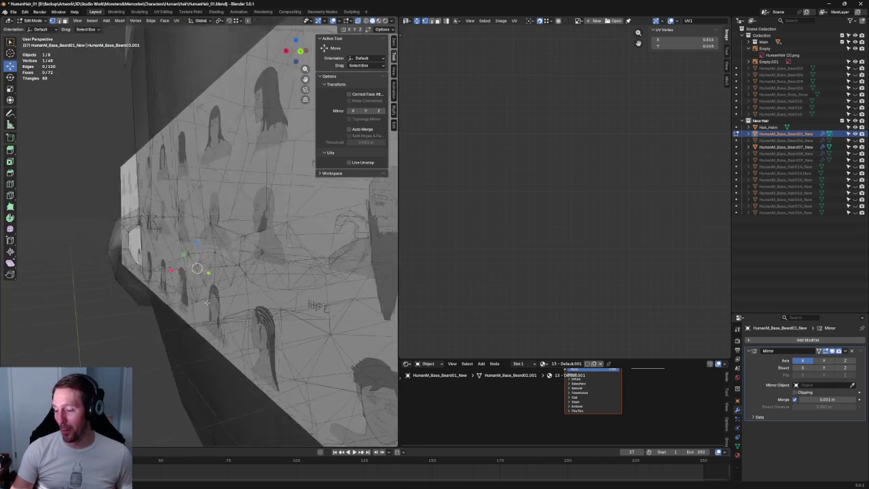
scroll(248, 297, "up", 3)
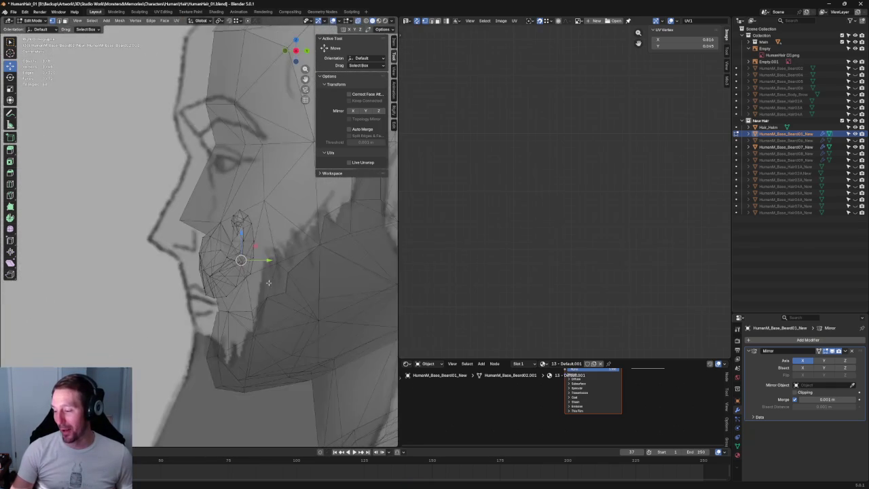
scroll(248, 296, "down", 3)
mouse_move(248, 296)
middle_mouse_down()
mouse_move(195, 277)
mouse_move(197, 250)
mouse_move(232, 280)
mouse_move(229, 291)
mouse_move(194, 303)
middle_mouse_up()
Raise the selected upper-middle vertex along Z, then select a nearby vertex
key("g")
key("z")
left_click(233, 253)
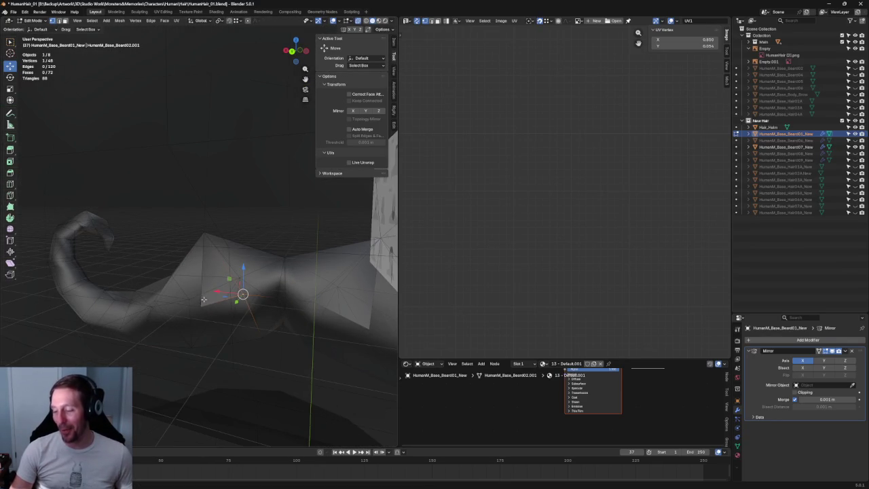
left_click(203, 299)
left_click(195, 305)
left_click(207, 283)
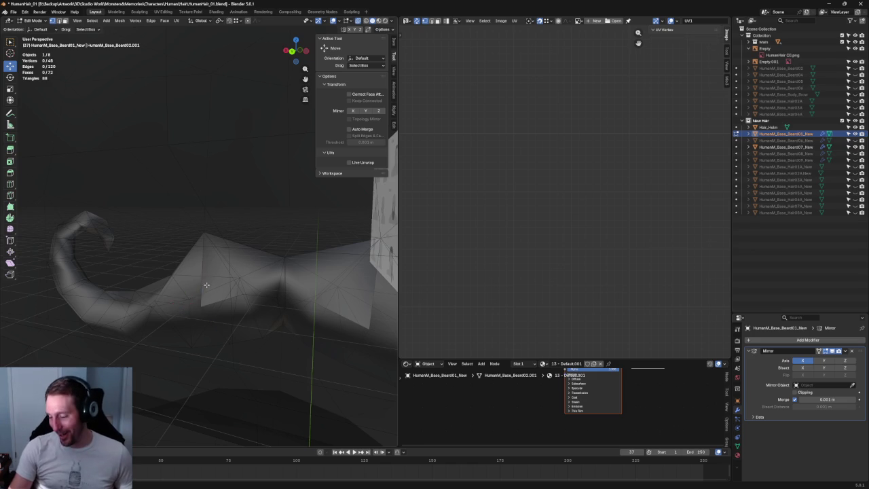
left_click(207, 283)
From a side angle, raise that vertex along Z so the mustache meets the face
middle_click_drag(203, 292, 209, 284)
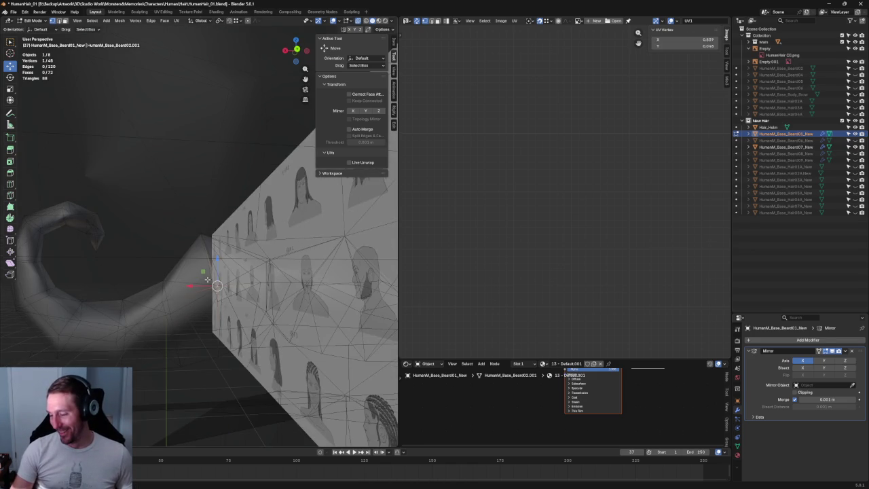
middle_click_drag(201, 319, 215, 305)
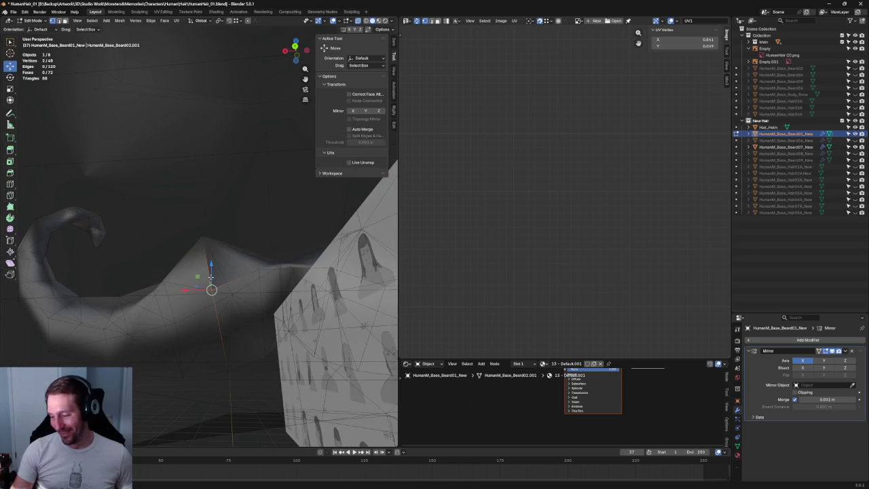
key("g")
key("z")
left_click(215, 253)
mouse_move(215, 253)
middle_mouse_down()
mouse_move(204, 246)
mouse_move(163, 289)
mouse_move(217, 307)
mouse_move(258, 299)
mouse_move(264, 305)
middle_mouse_up()
scroll(264, 306, "up", 3)
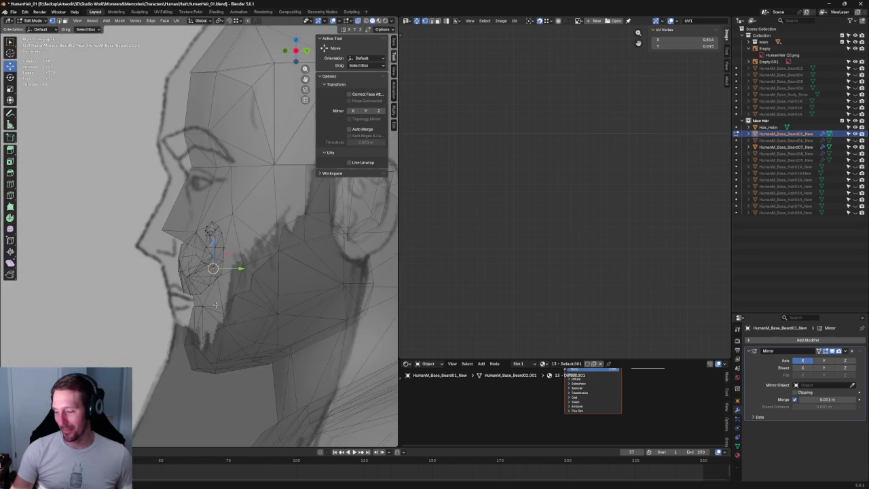
Select the linked mesh island and reset its custom normals
key("l")
right_click(193, 279)
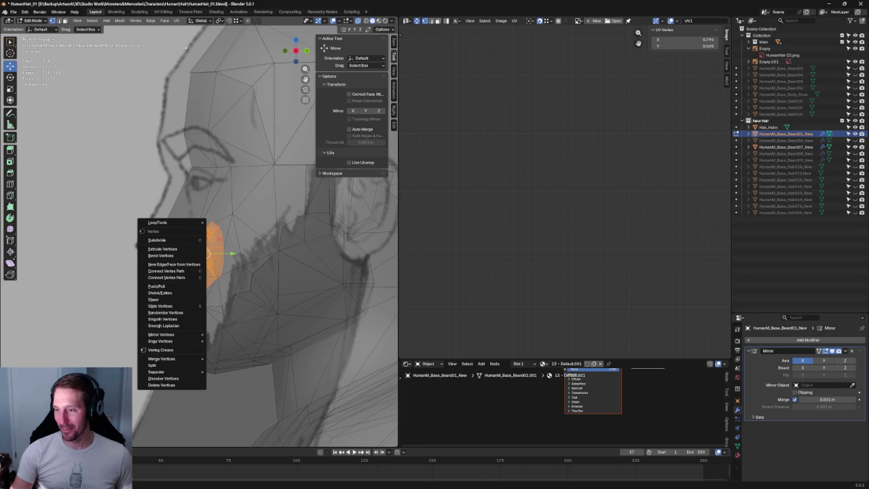
left_click(120, 20)
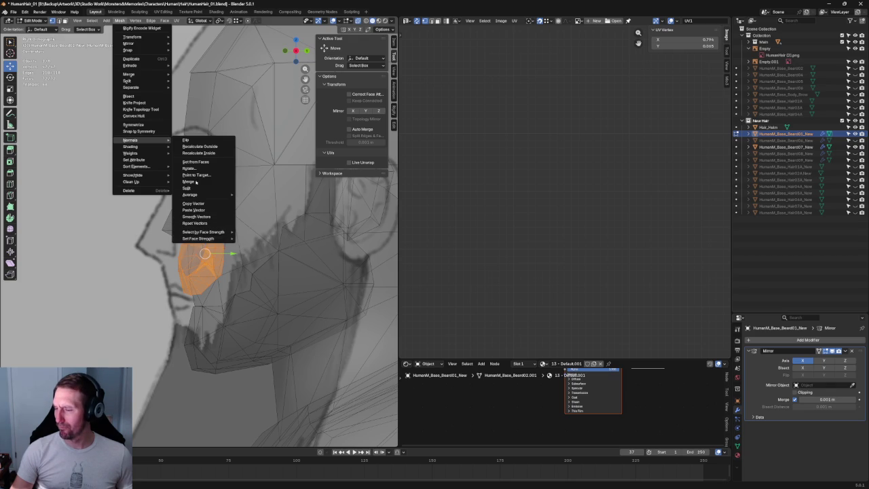
mouse_move(131, 147)
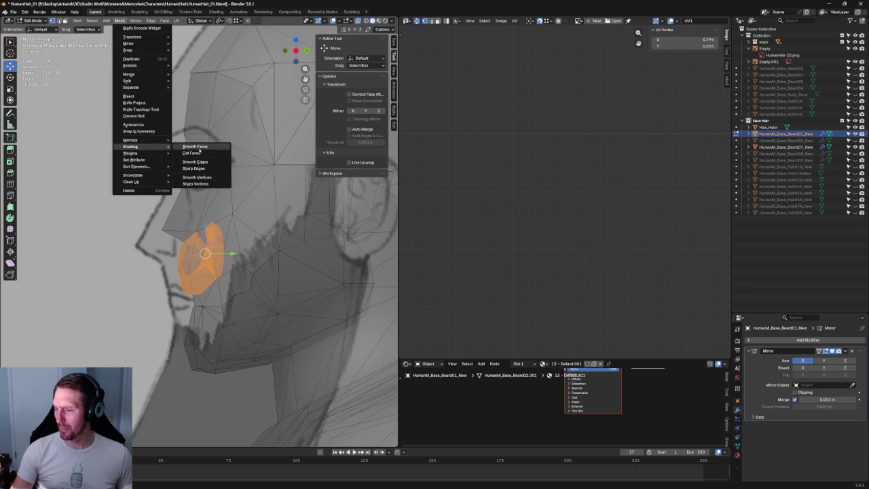
left_click(193, 152)
left_click(120, 21)
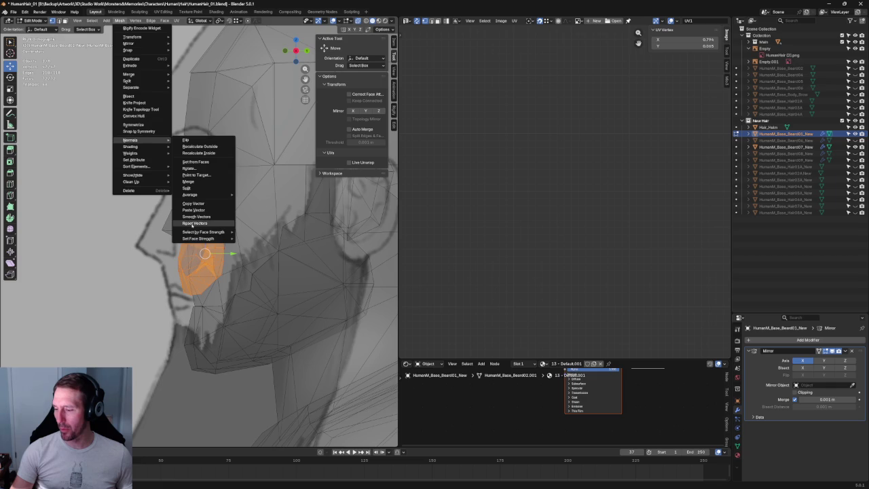
left_click(194, 222)
key("KP_Decimal")
scroll(265, 291, "down", 5)
Run Merge By Distance on the mustache, which finds no duplicates, then deselect all
left_click(119, 21)
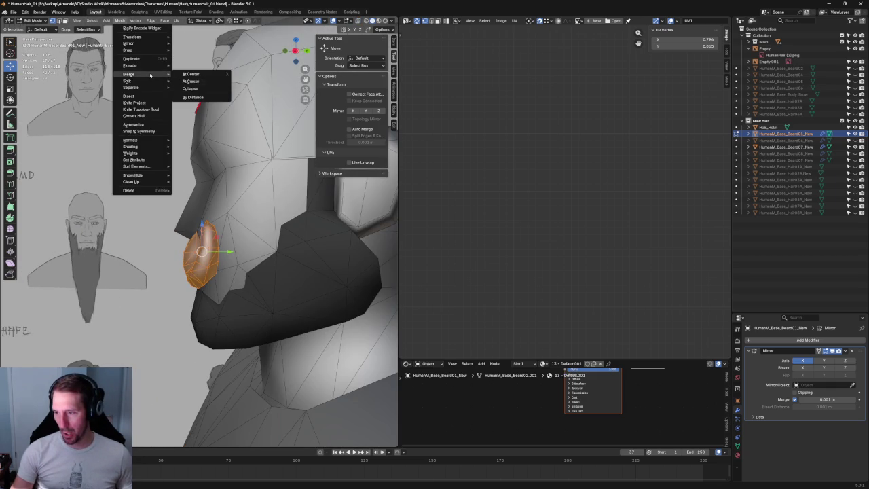
left_click(192, 100)
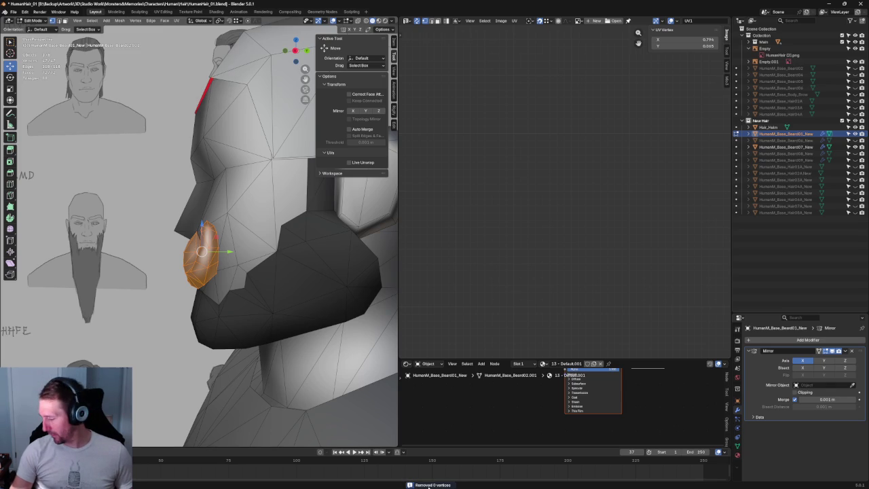
key("KP_Decimal")
key("alt+z")
scroll(262, 204, "down", 3)
scroll(251, 170, "down", 3)
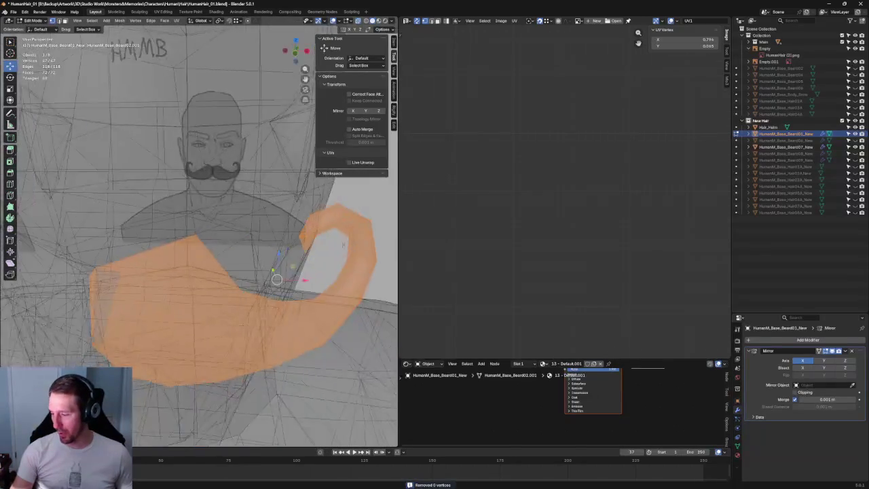
scroll(241, 136, "down", 3)
scroll(231, 109, "down", 3)
key("alt+a")
key("alt+z")
scroll(204, 258, "up", 3)
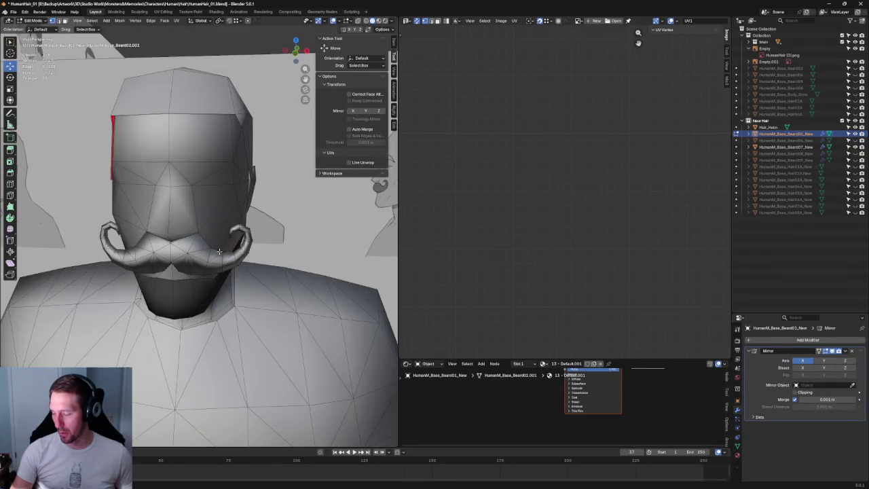
scroll(201, 271, "up", 2)
scroll(196, 281, "up", 4)
Inspect the mustache curl from the side, trying Y moves on two vertices but cancelling
mouse_move(190, 273)
middle_mouse_down()
mouse_move(122, 272)
mouse_move(114, 317)
middle_mouse_up()
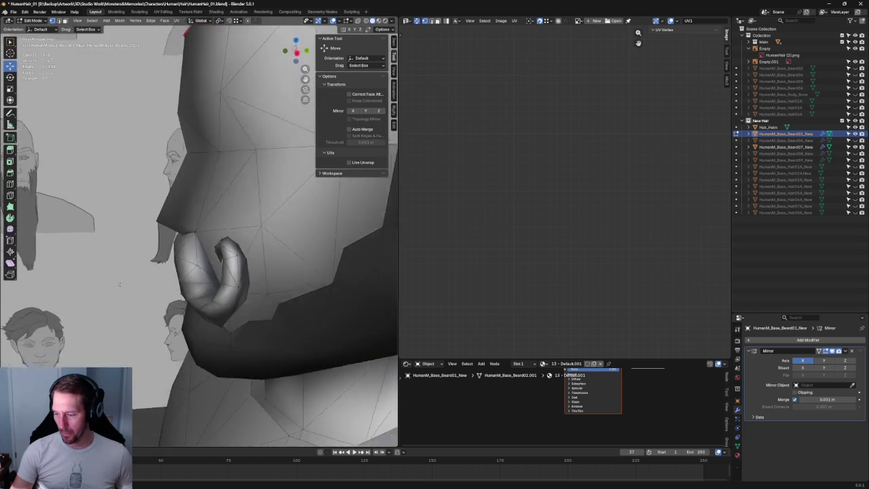
left_click(176, 233)
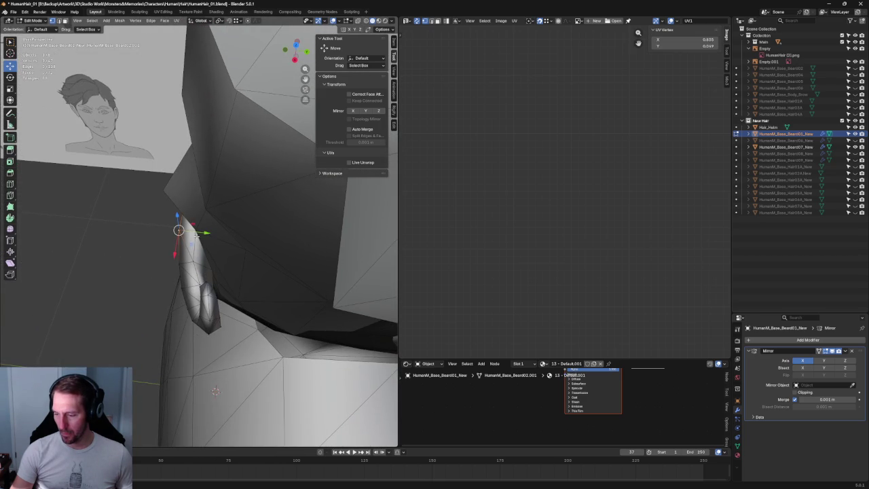
key("g")
key("y")
key("Escape")
left_click(179, 263)
key("g")
key("y")
key("Escape")
key("g")
key("y")
key("Escape")
Check the head from back and front views, then open the material browse list
middle_click_drag(206, 268, 233, 184)
key("ctrl+KP_1")
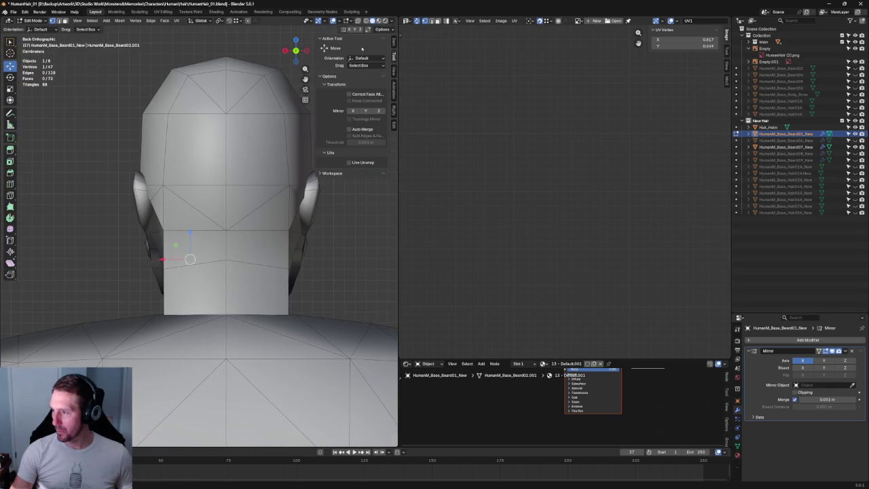
key("KP_1")
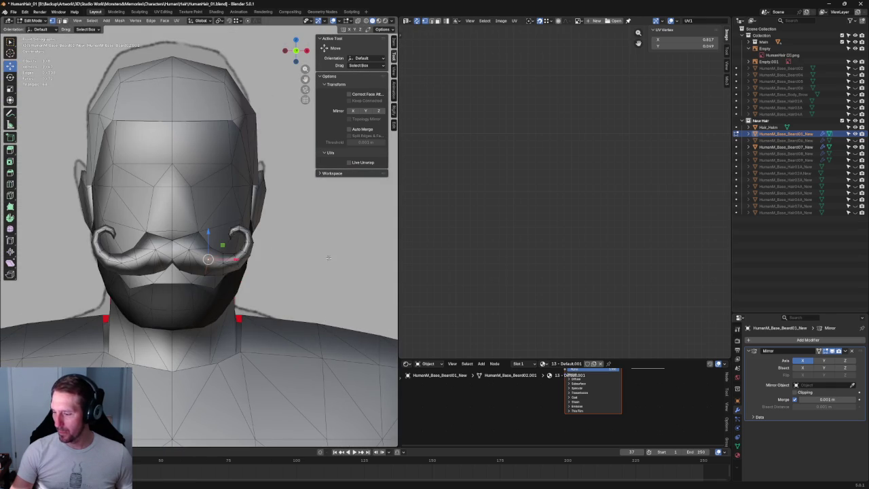
left_click(737, 454)
left_click(748, 367)
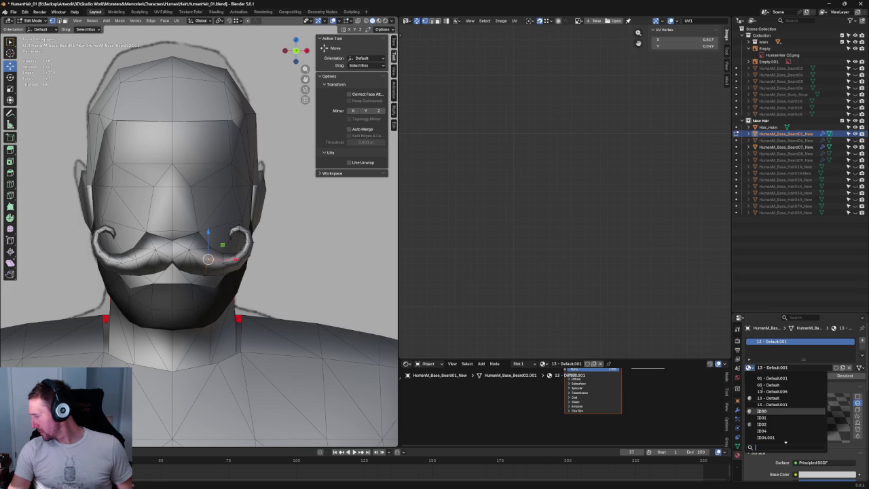
Choose ID04 so the mustache uses UV_test_Texture.png as its base colour
left_click(760, 431)
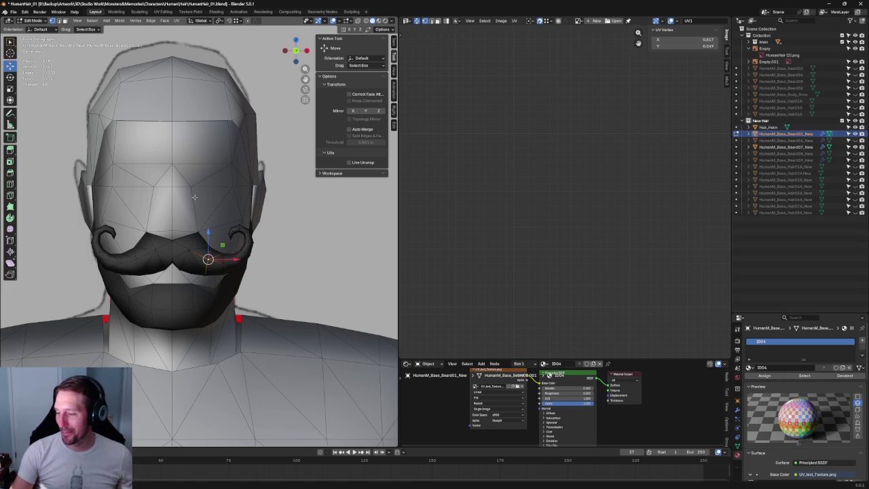
In X-ray, nudge the selected mustache vertex along a constrained axis to match the sketch
scroll(255, 266, "up", 5)
key("alt+z")
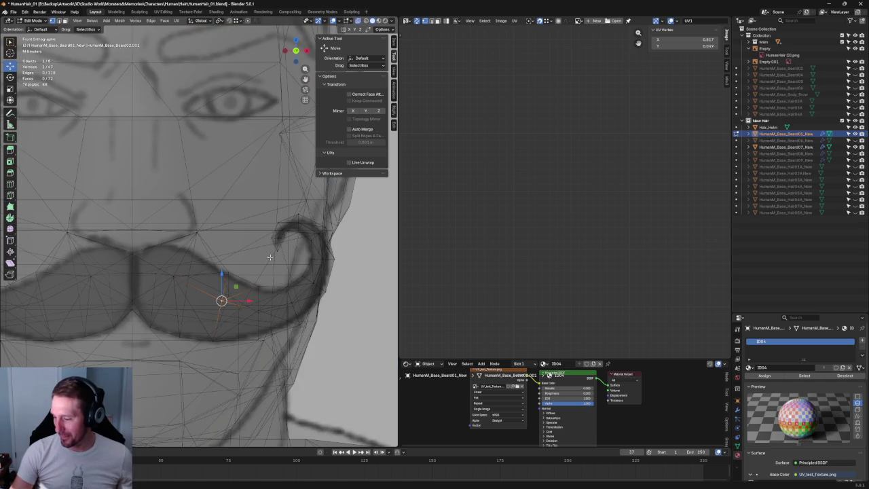
key("alt+z")
key("alt+z")
key("g")
key("shift+y")
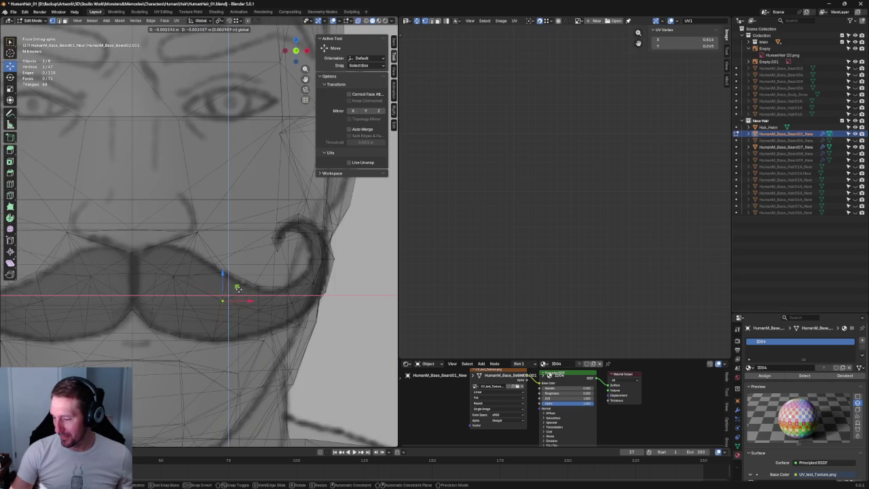
left_click(237, 288)
Slide two vertices near the mustache centre horizontally onto the sketch's centre line
left_click(180, 276)
key("g")
key("x")
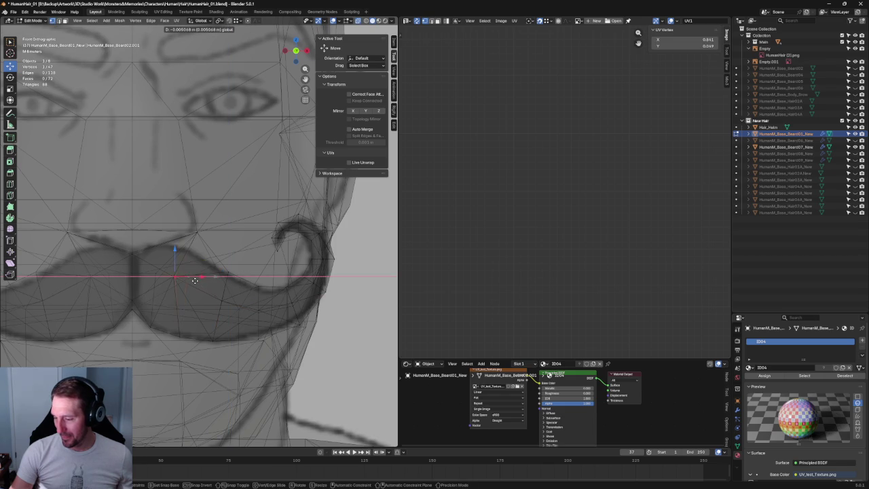
left_click(195, 280)
left_click(175, 274)
key("g")
key("x")
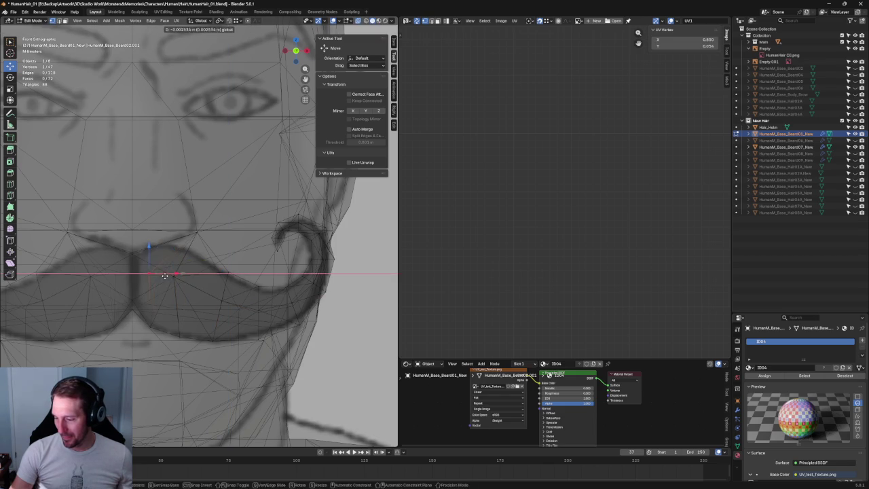
left_click(175, 272)
Merge the selected stray vertices into one
scroll(257, 280, "down", 4)
mouse_move(257, 280)
middle_mouse_down()
mouse_move(99, 279)
mouse_move(126, 271)
mouse_move(225, 340)
mouse_move(230, 283)
middle_mouse_up()
scroll(127, 272, "up", 4)
key("ctrl+z")
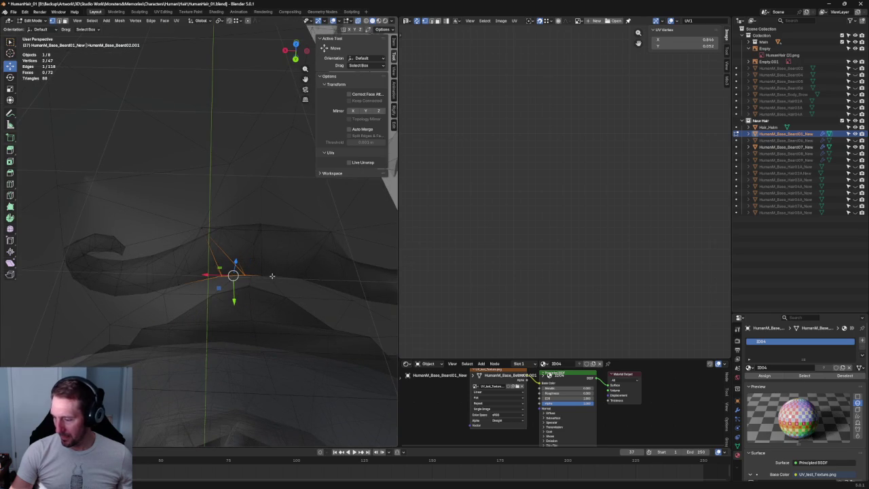
Connect the two selected vertices on the curl with a new edge
mouse_move(212, 278)
middle_mouse_down()
mouse_move(230, 224)
mouse_move(225, 234)
middle_mouse_up()
middle_click_drag(233, 271, 217, 251)
left_click(205, 227, "shift")
right_click(205, 228)
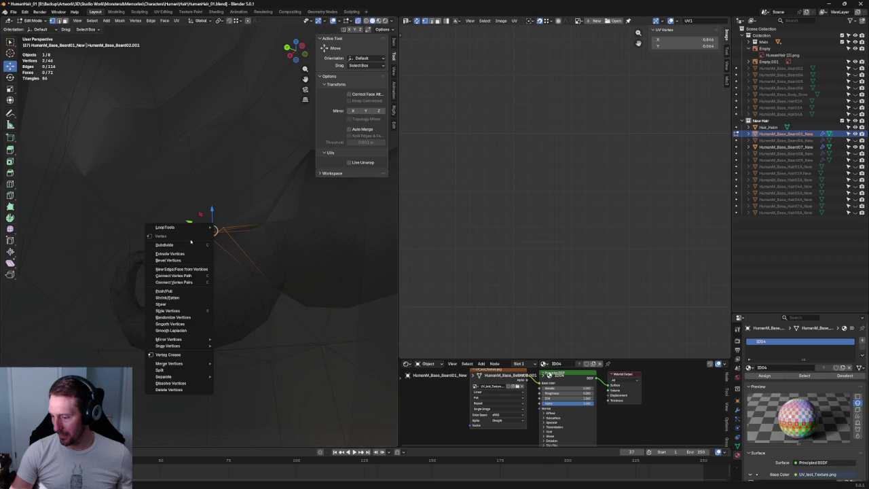
left_click(179, 282)
Fill a new face to close the gap in the mustache curl
mouse_move(210, 274)
middle_mouse_down()
mouse_move(218, 317)
mouse_move(230, 322)
middle_mouse_up()
right_click(248, 304)
left_click(248, 305)
In front view, select the vertex at the curl's outer edge
key("KP_1")
scroll(190, 270, "down", 5)
scroll(211, 224, "up", 3)
scroll(224, 258, "up", 3)
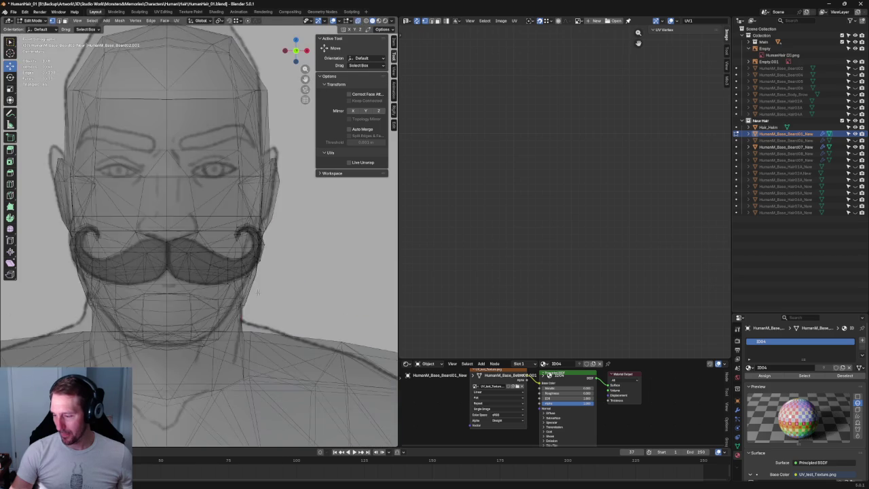
scroll(238, 275, "up", 2)
scroll(244, 283, "up", 2)
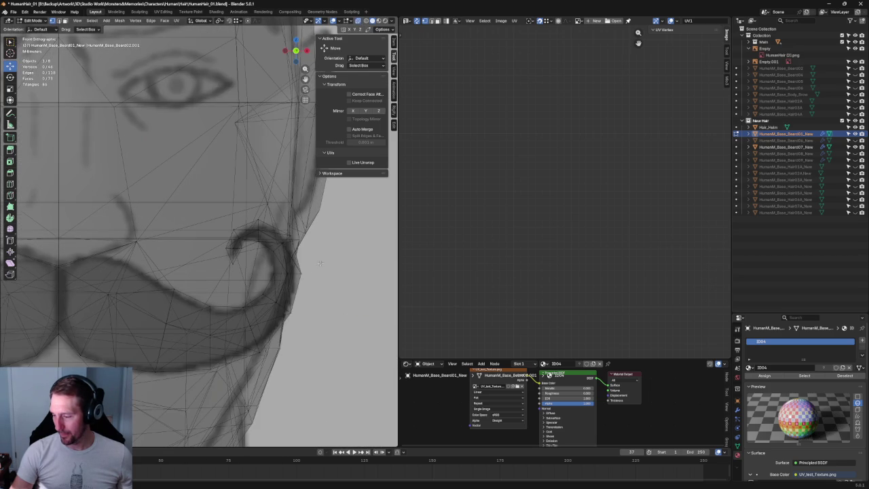
left_click(287, 273)
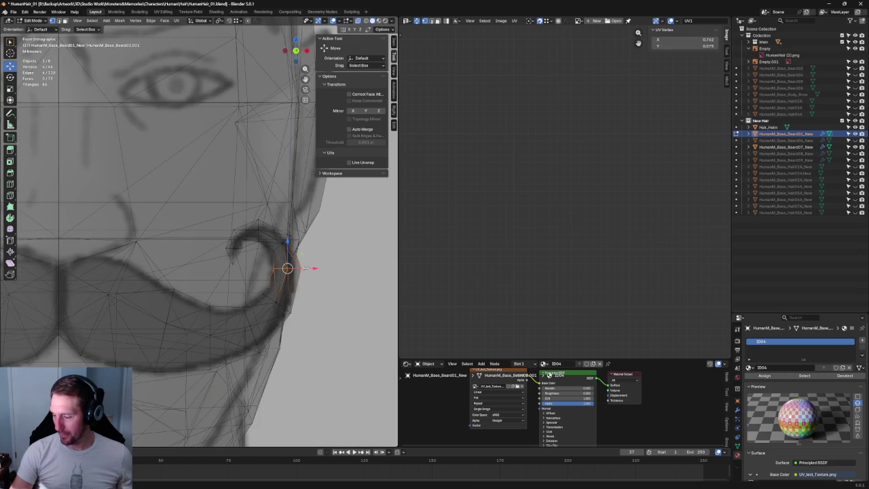
left_click(305, 301)
mouse_move(246, 322)
left_mouse_down()
mouse_move(281, 313)
mouse_move(280, 292)
left_mouse_up()
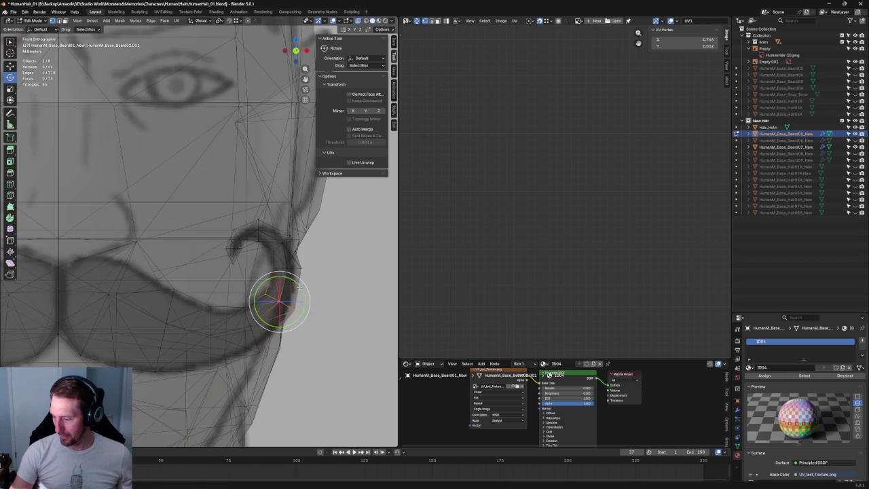
scroll(275, 297, "down", 1)
scroll(268, 303, "down", 2)
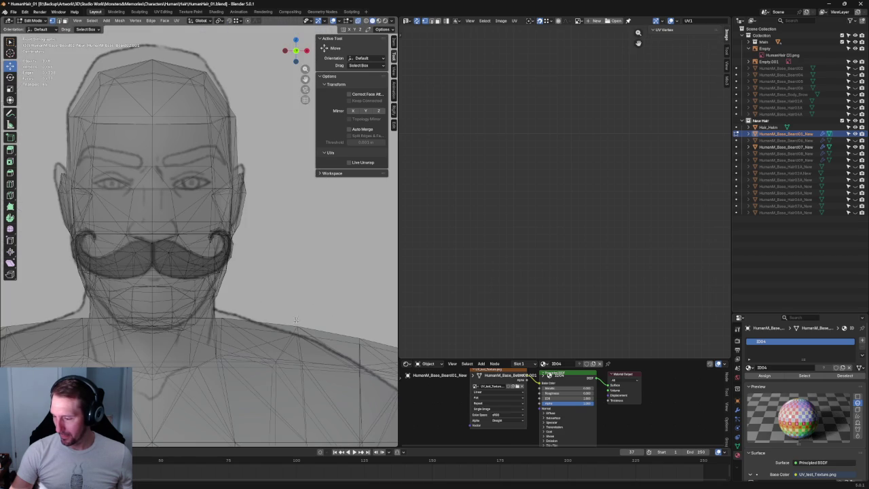
scroll(262, 307, "down", 1)
scroll(242, 313, "up", 2)
scroll(163, 273, "down", 5)
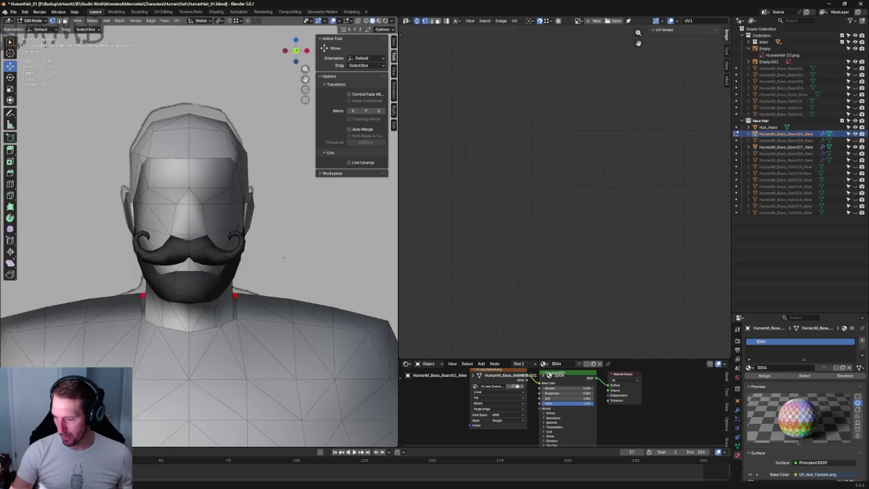
Orbit around the character to inspect the mustache, ending in right side view
key("KP_5")
mouse_move(284, 267)
middle_mouse_down()
mouse_move(235, 198)
mouse_move(191, 224)
middle_mouse_up()
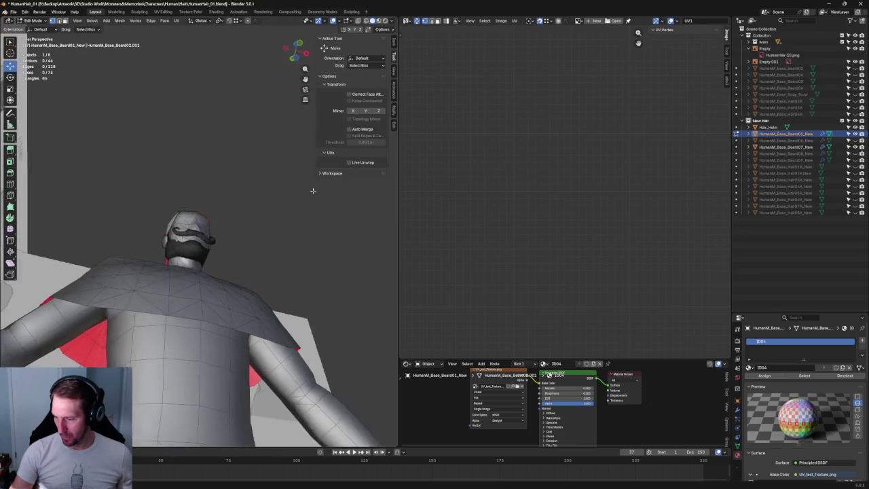
middle_click_drag(185, 246, 307, 248)
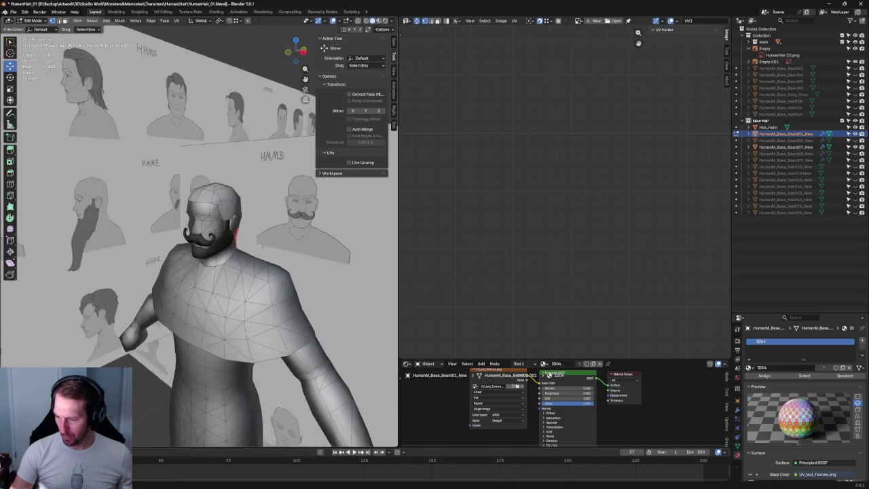
scroll(306, 247, "down", 3)
key("KP_1")
scroll(231, 284, "up", 4)
scroll(232, 284, "up", 2)
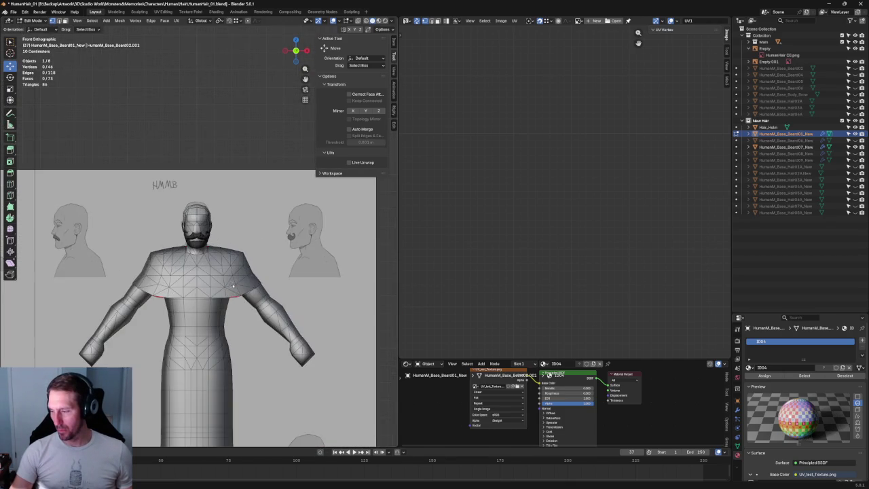
key("KP_3")
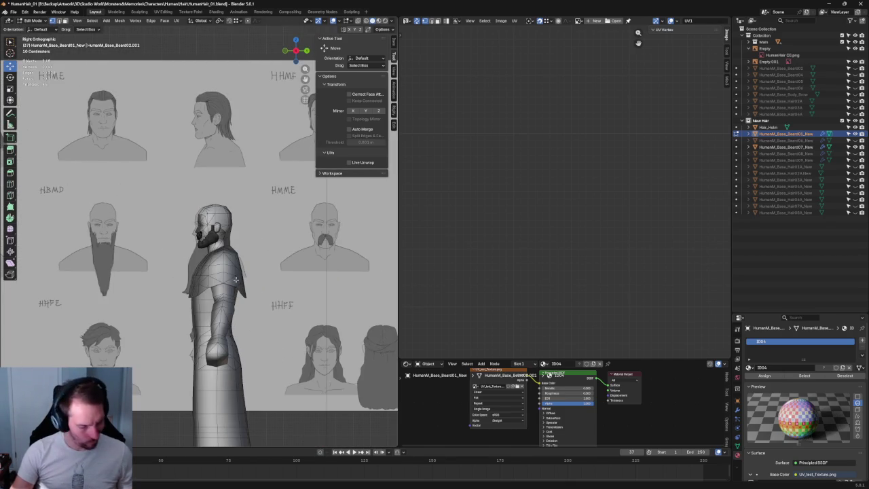
In Object Mode, move the reference sketch board behind the head
key("Tab")
left_click(265, 275)
scroll(275, 269, "down", 6)
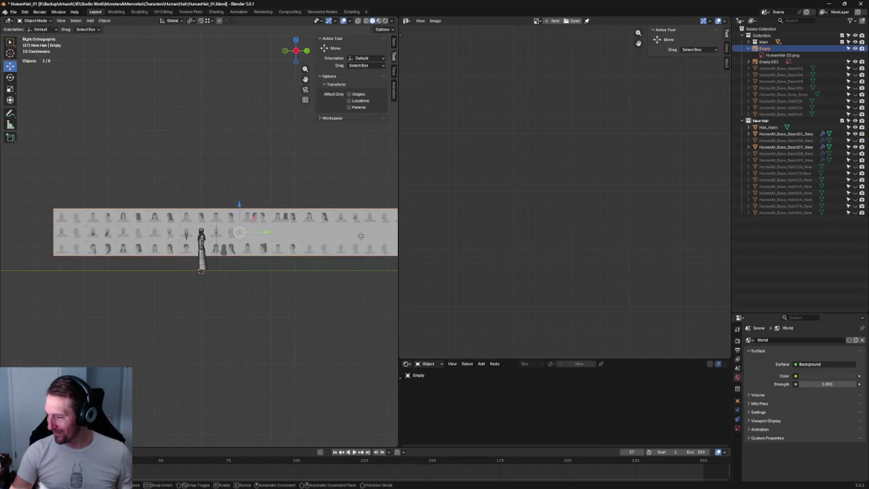
key("g")
scroll(315, 254, "up", 5)
scroll(235, 253, "up", 3)
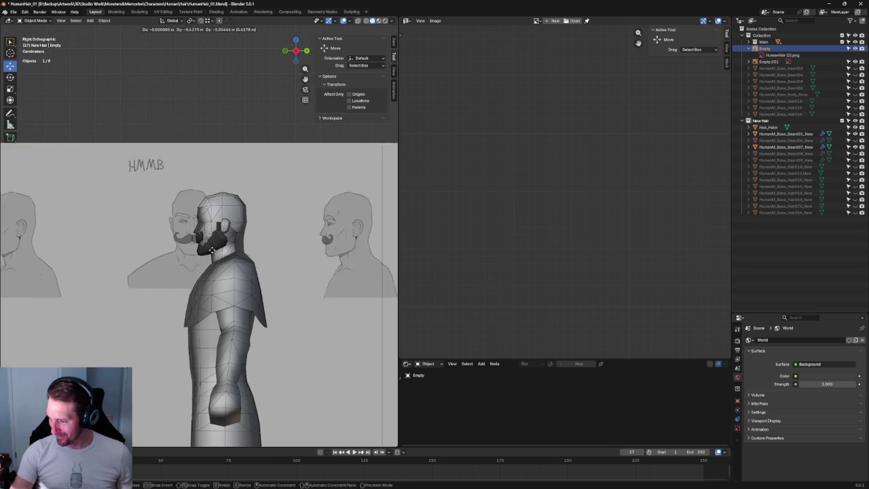
left_click(235, 253)
With X-ray on, move the board to its final position and select the beard
key("alt+z")
scroll(226, 245, "up", 3)
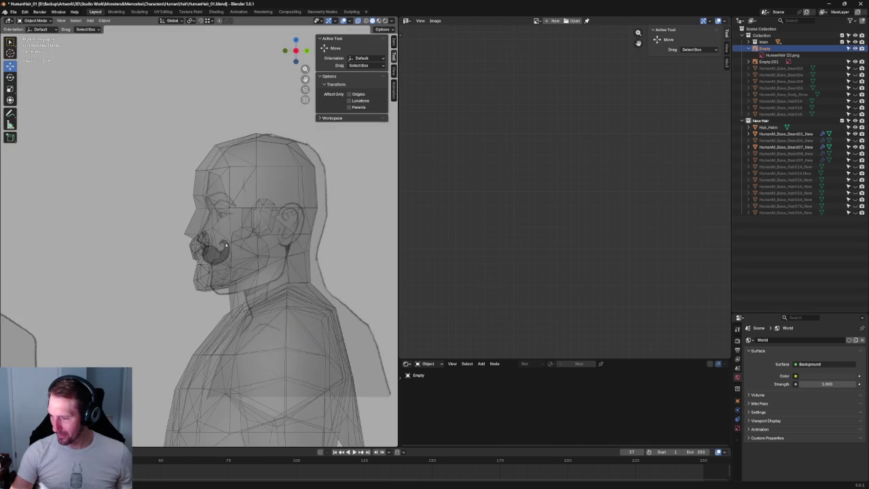
scroll(226, 244, "up", 3)
key("g")
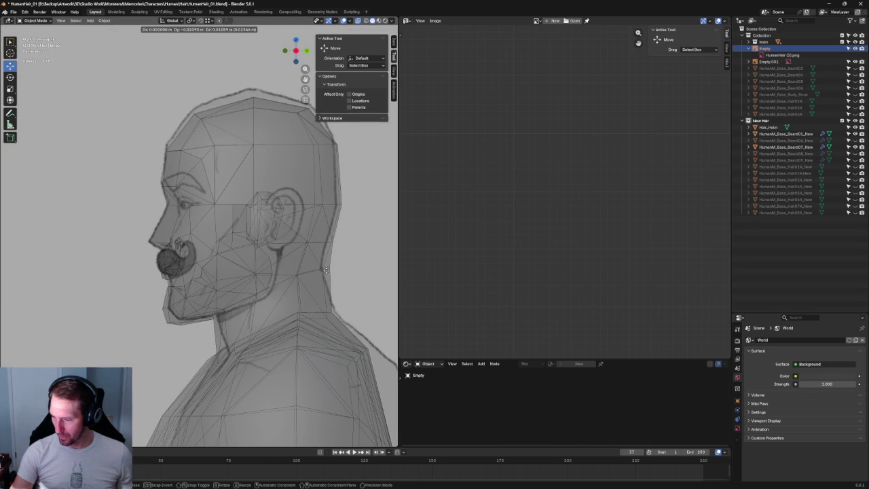
left_click(325, 272)
left_click(173, 258)
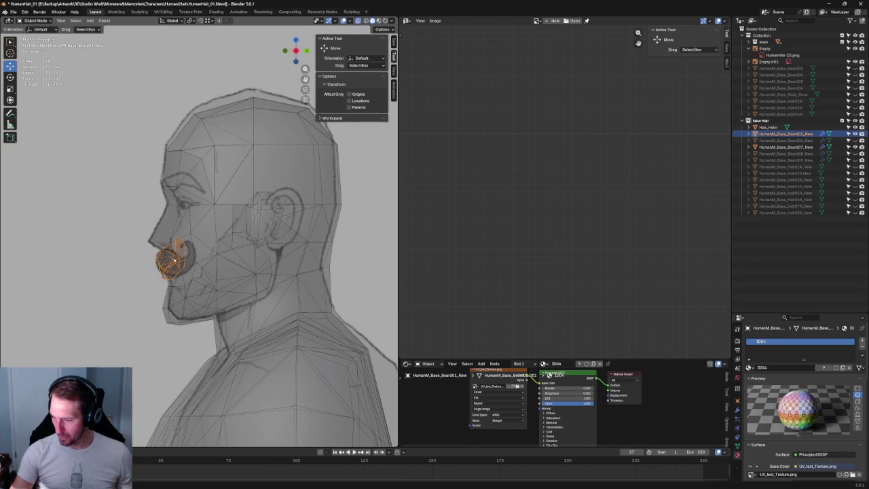
Box-select the mustache tip vertices in Edit Mode and rotate them 40 degrees in side view
key("KP_Decimal")
middle_click_drag(173, 257, 239, 238)
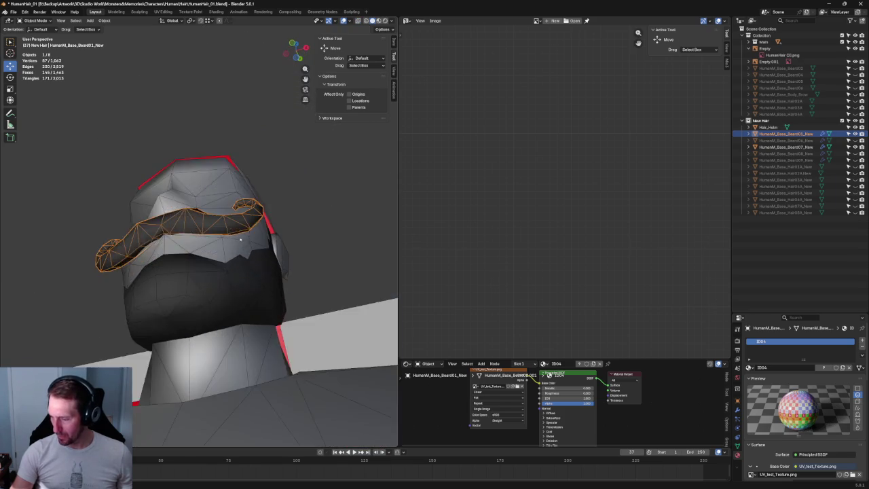
key("Tab")
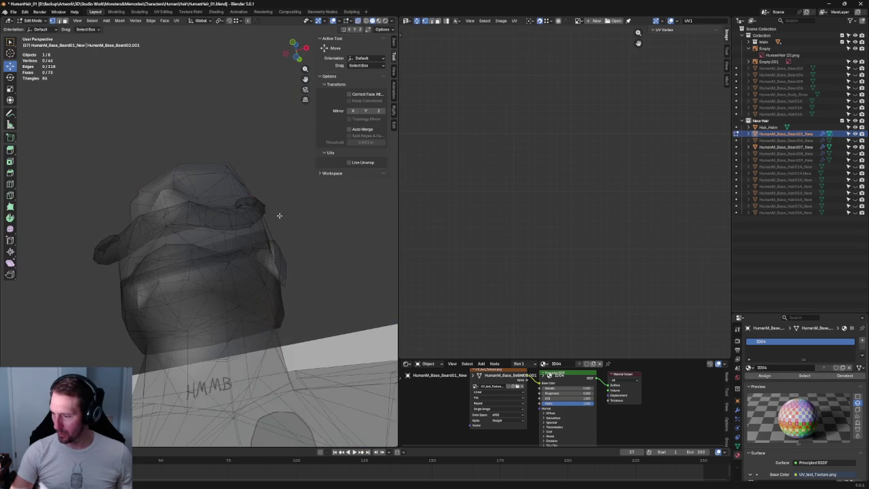
middle_click_drag(278, 218, 291, 213)
left_click_drag(293, 184, 228, 241)
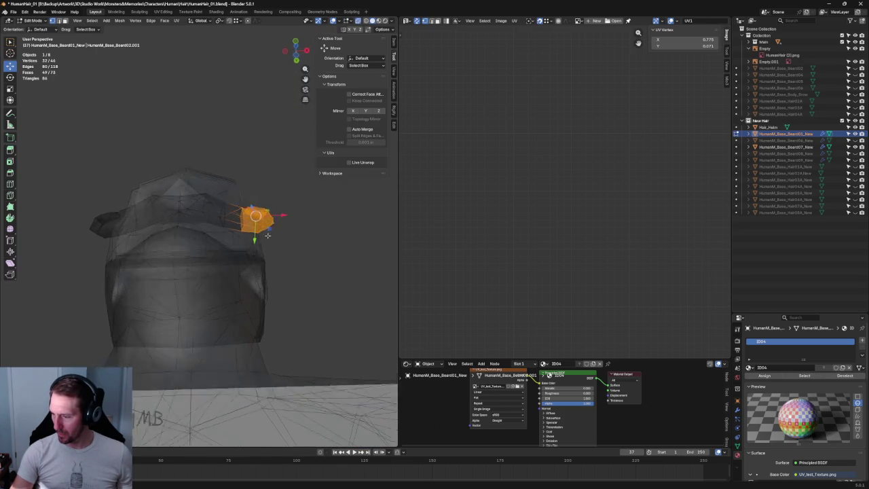
key("KP_3")
key("r")
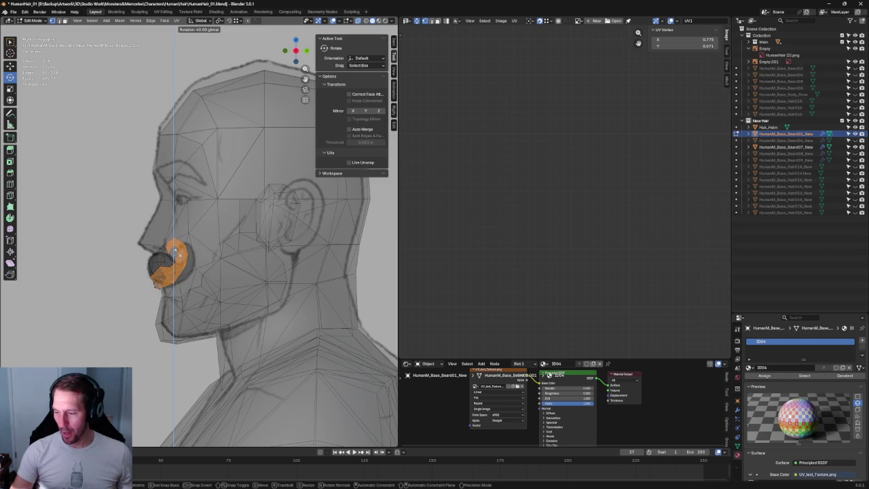
left_click(176, 252)
In top view, rotate the tip in two small increments toward the sketched curl
scroll(192, 288, "down", 3)
middle_click_drag(192, 288, 197, 299)
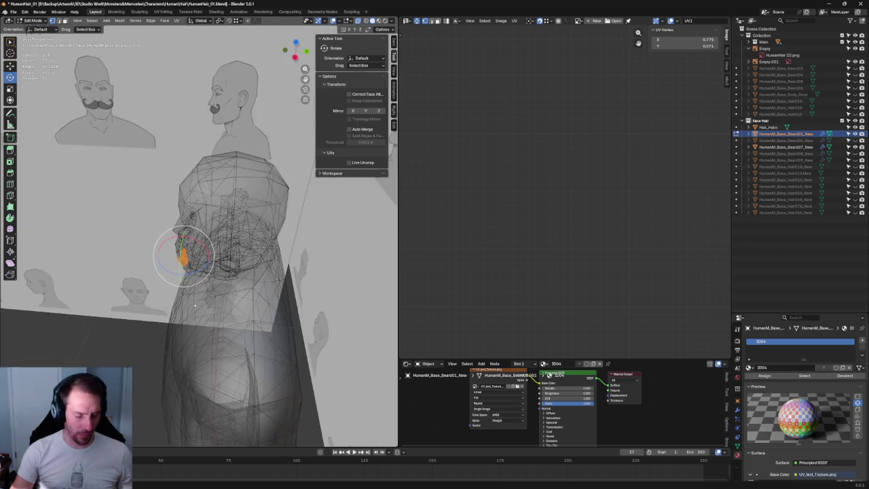
key("KP_7")
scroll(235, 237, "up", 4)
key("r")
left_click(295, 261)
key("r")
left_click(288, 264)
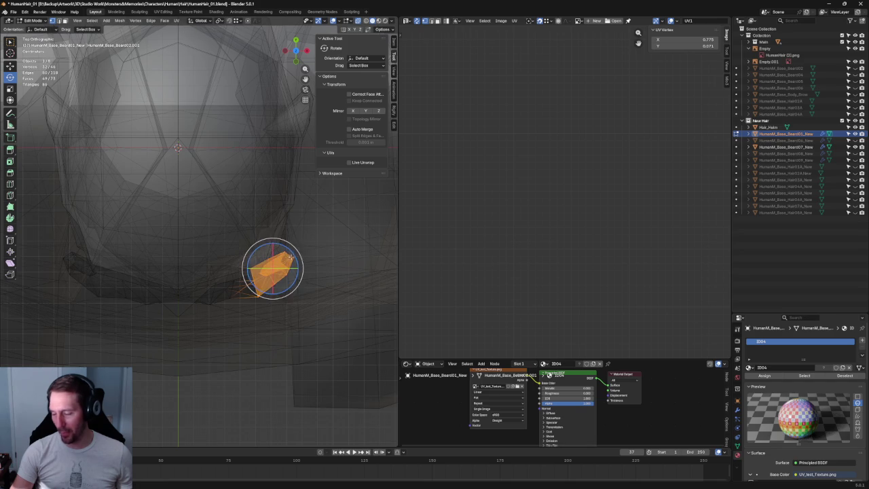
Shift the tip slightly along the Y axis in right side view
key("shift+space")
key("s")
key("KP_3")
key("shift+space")
key("g")
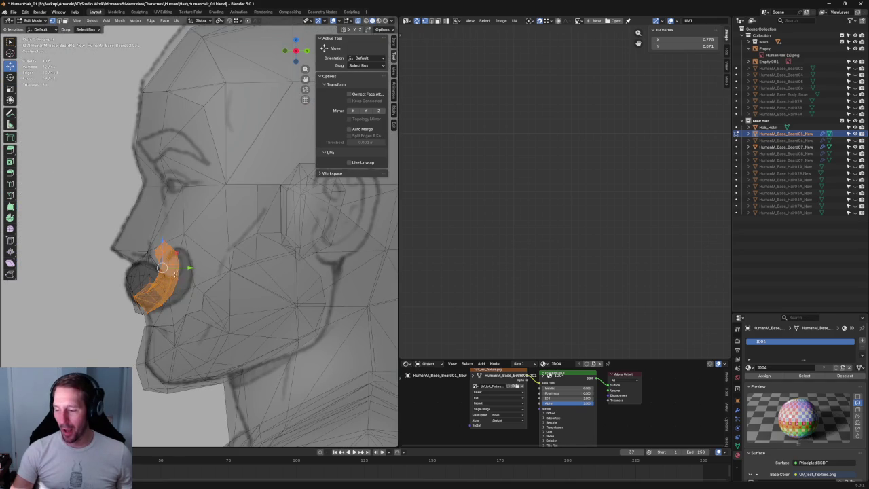
left_click_drag(192, 267, 196, 266)
left_click(198, 267)
Turn the tip 10 degrees about the vertical axis in right side view
mouse_move(198, 267)
middle_mouse_down()
mouse_move(230, 247)
mouse_move(181, 295)
middle_mouse_up()
key("shift+space")
key("s")
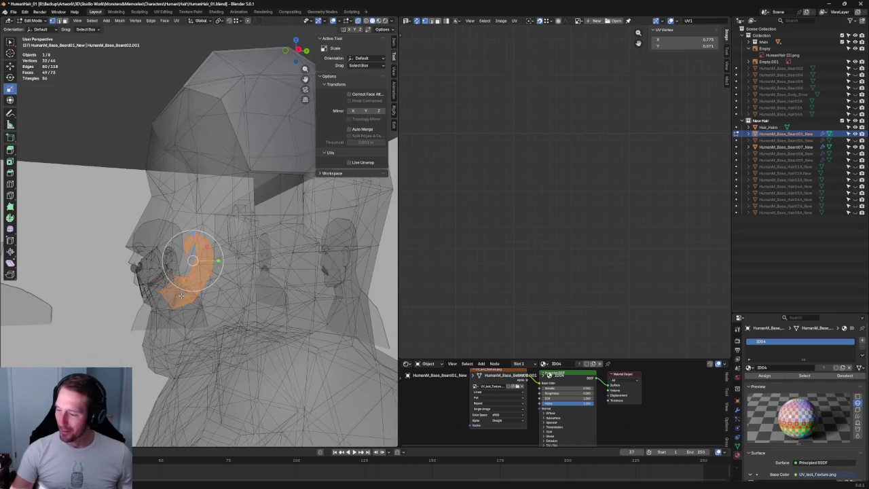
key("KP_1")
key("alt+z")
middle_click_drag(263, 272, 179, 279)
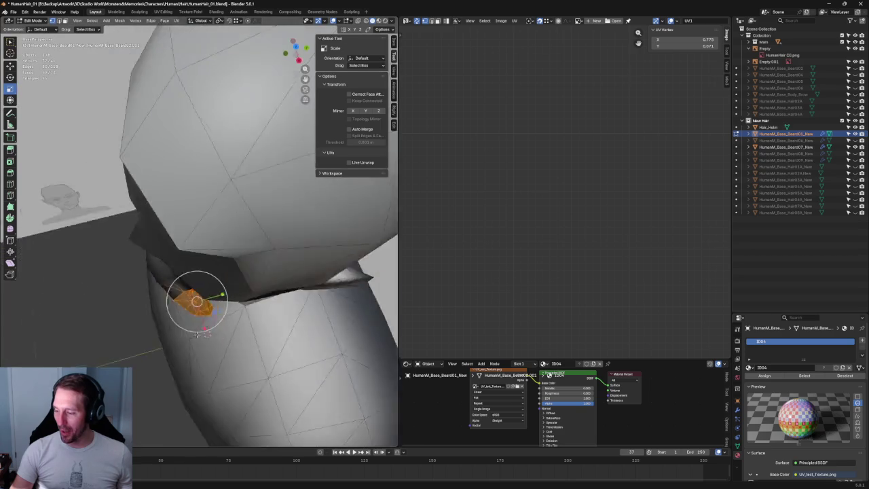
key("KP_3")
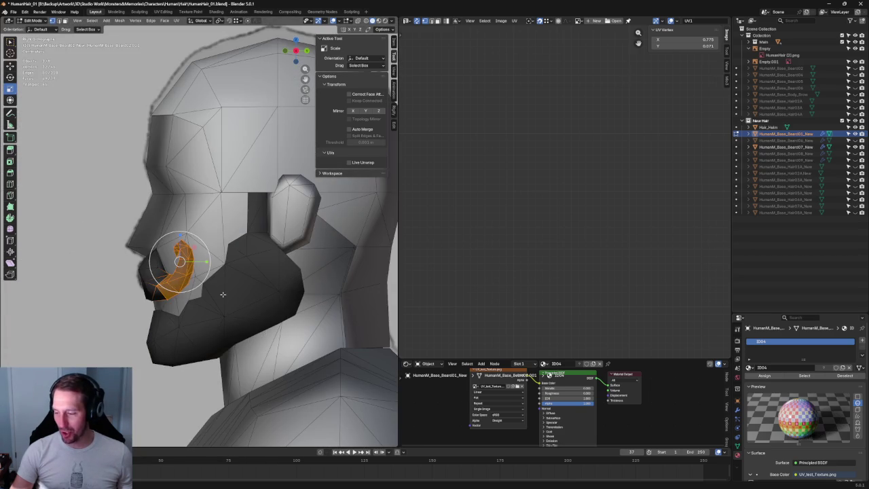
scroll(202, 274, "up", 3)
key("shift+space")
key("r")
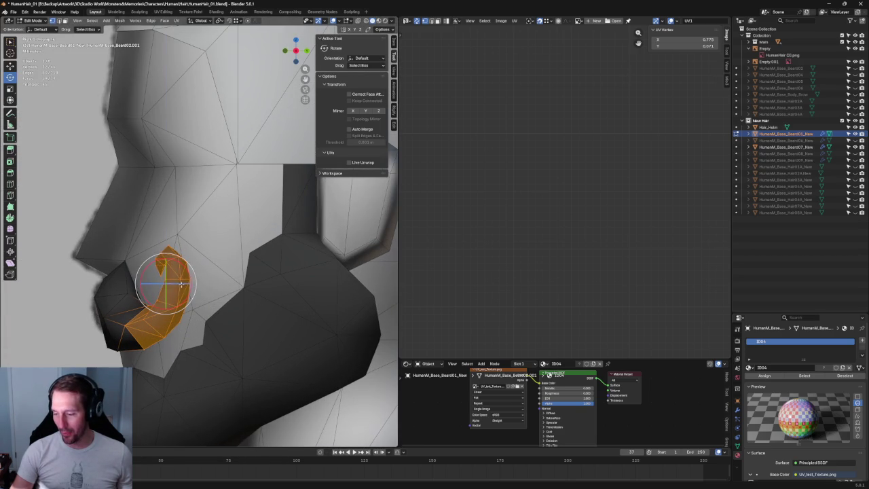
left_click_drag(182, 284, 188, 278)
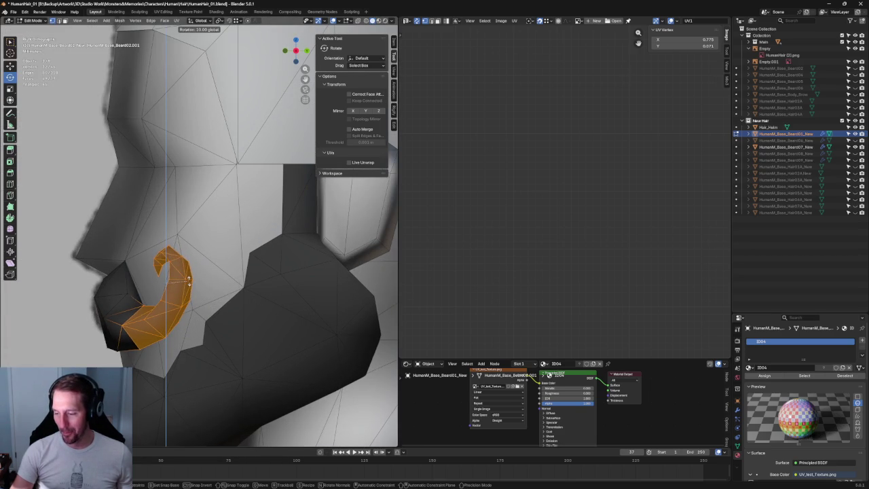
Nudge the tip slightly toward the face with the sketch showing through
key("shift+space")
key("g")
left_click_drag(195, 284, 190, 284)
key("alt+z")
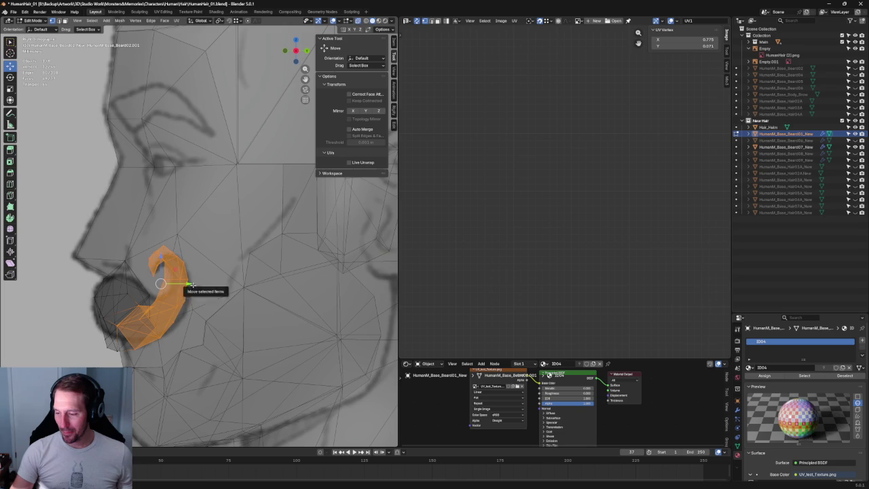
middle_click_drag(192, 285, 174, 356)
Rotate the tip back 10 degrees and check it against the sketch in side and front views
key("shift+space")
key("r")
left_click_drag(178, 310, 173, 306)
key("shift+space")
key("g")
key("KP_3")
key("alt+z")
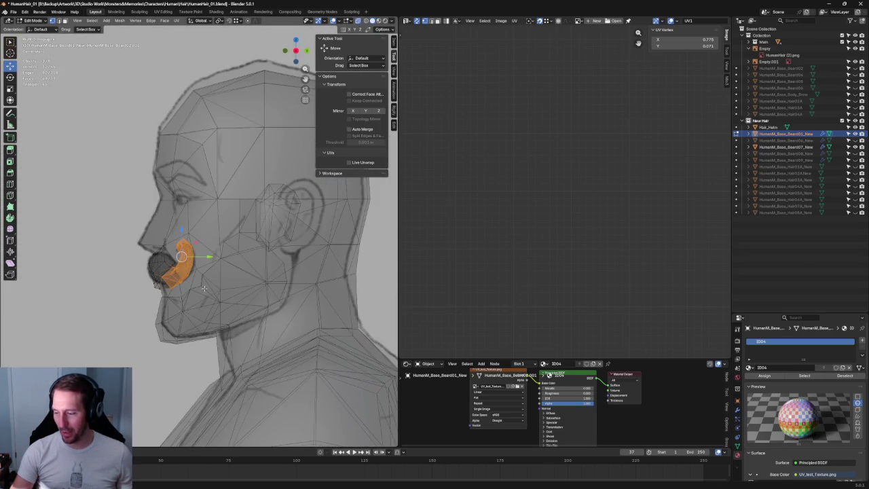
scroll(204, 288, "up", 3)
key("KP_1")
key("alt+z")
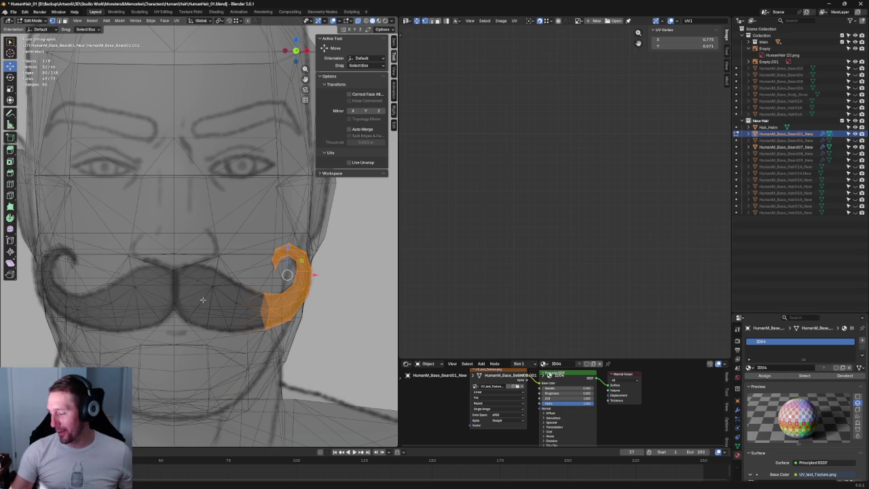
Nudge one vertex in the upper part of the curl slightly along X
scroll(282, 305, "up", 1)
scroll(282, 304, "up", 3)
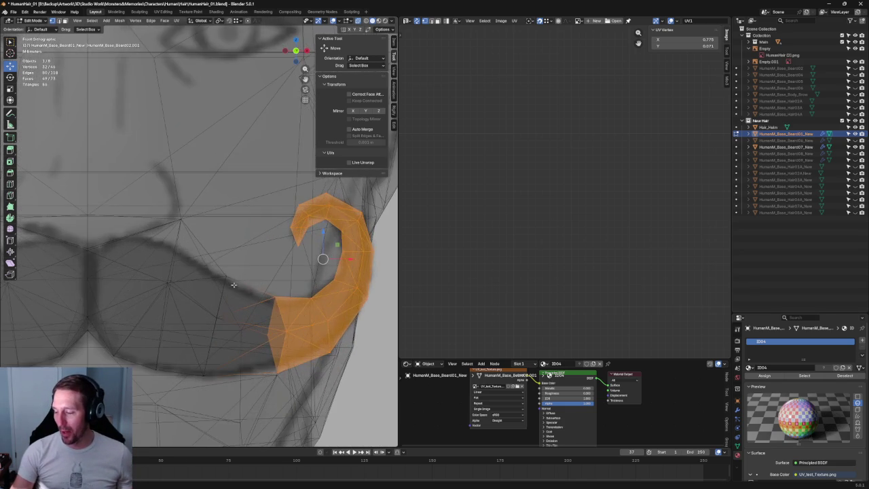
scroll(241, 283, "down", 5)
middle_click_drag(247, 287, 247, 286)
scroll(203, 276, "up", 3)
scroll(233, 281, "up", 2)
left_click_drag(257, 191, 111, 309)
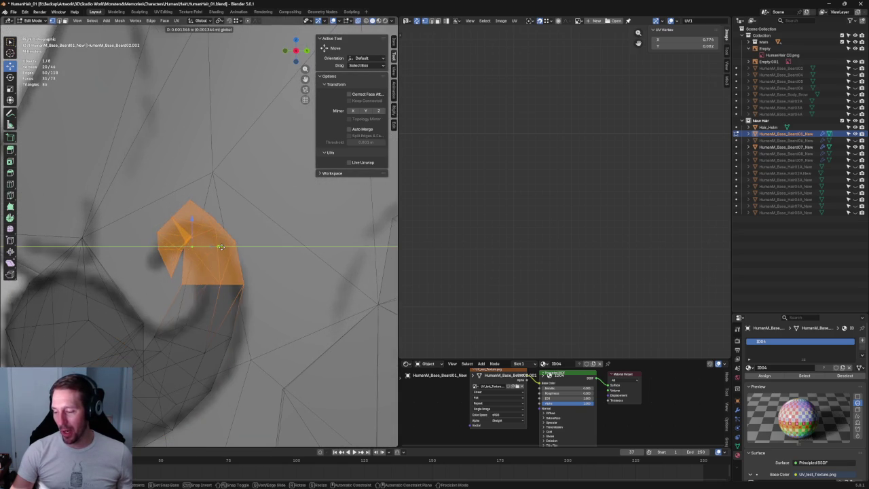
left_click(173, 276)
left_click_drag(189, 276, 178, 277)
Shift a triangle's bottom vertex and another curl vertex to refine the curl shape
scroll(146, 297, "up", 3)
scroll(145, 297, "up", 3)
mouse_move(43, 262)
left_mouse_down()
mouse_move(146, 291)
mouse_move(144, 279)
left_mouse_up()
left_click(135, 325)
left_click_drag(160, 326, 140, 327)
scroll(140, 328, "down", 3)
left_click_drag(301, 239, 177, 262)
left_click_drag(253, 252, 244, 255)
Slide a vertex on the curl's lower edge along the curl
left_click_drag(301, 291, 229, 315)
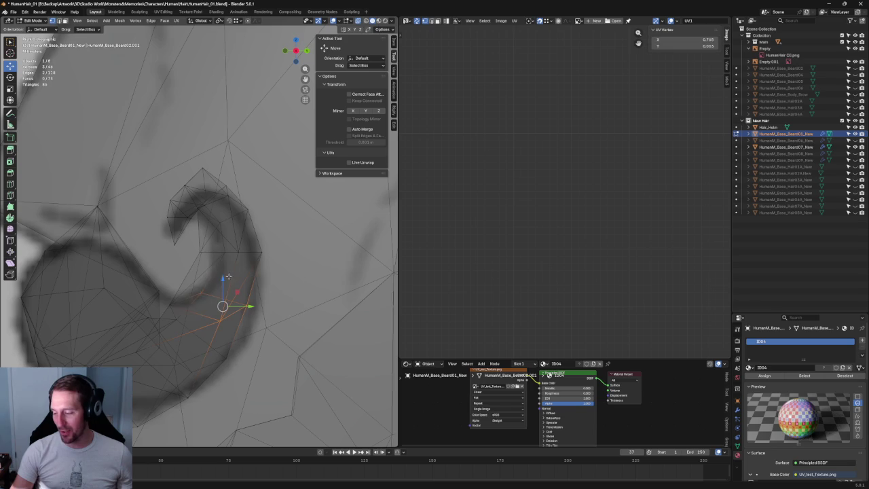
left_click_drag(223, 281, 175, 310)
left_click_drag(229, 302, 242, 306)
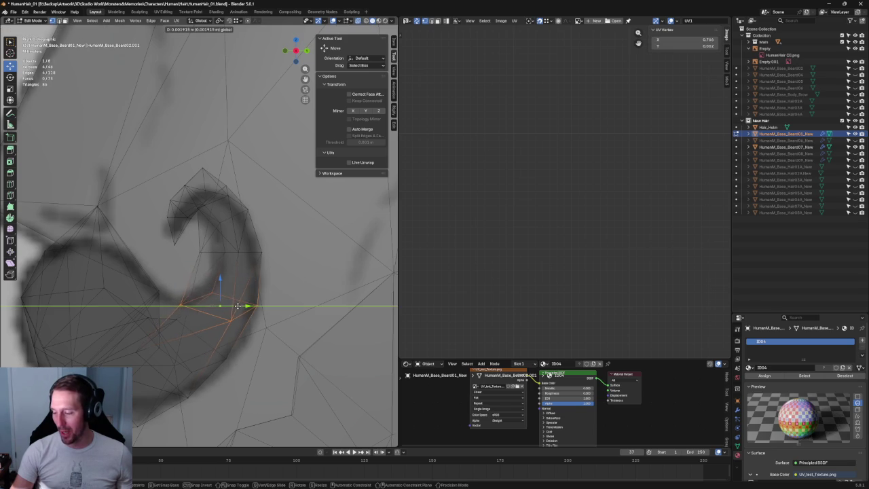
scroll(242, 306, "down", 3)
mouse_move(243, 306)
middle_mouse_down()
mouse_move(265, 305)
mouse_move(233, 348)
mouse_move(212, 286)
middle_mouse_up()
scroll(265, 304, "down", 4)
scroll(224, 325, "up", 3)
In X-ray side view, move the upper curl faces along Y onto the sketch, then select the lower vertices
key("KP_3")
scroll(226, 217, "up", 3)
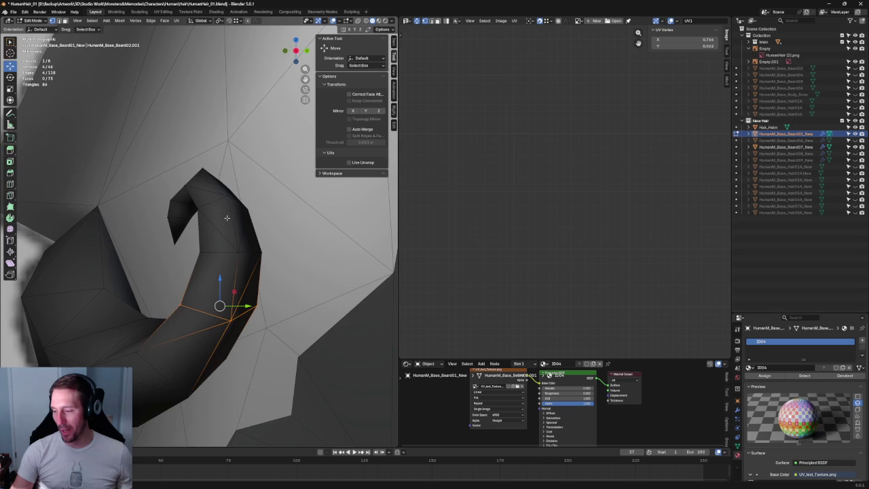
key("alt+z")
left_click_drag(264, 145, 154, 261)
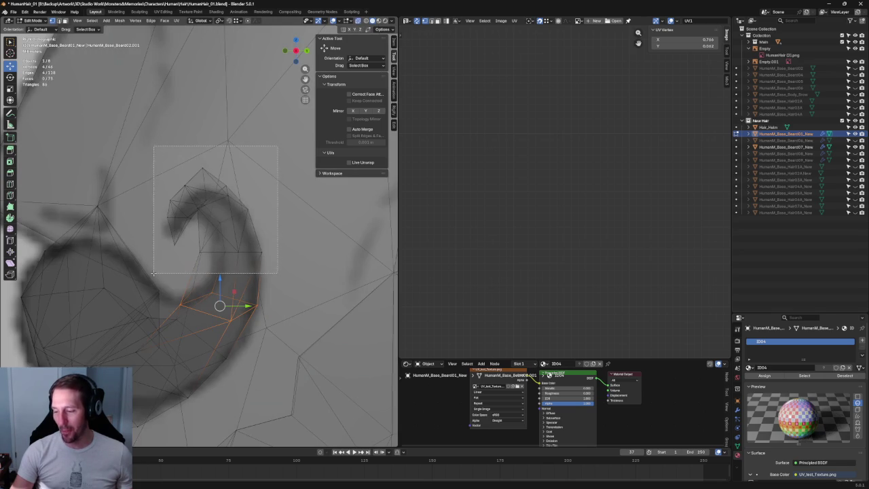
key("g")
key("y")
left_click(226, 215)
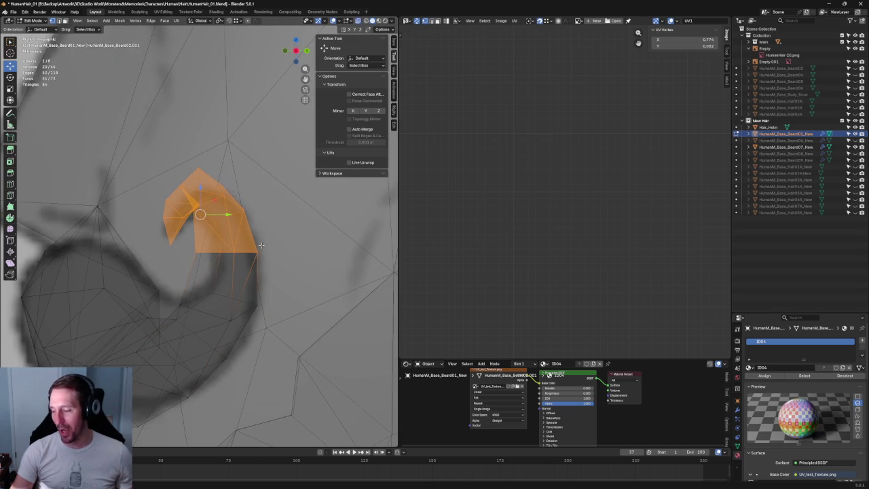
left_click_drag(180, 324, 200, 301)
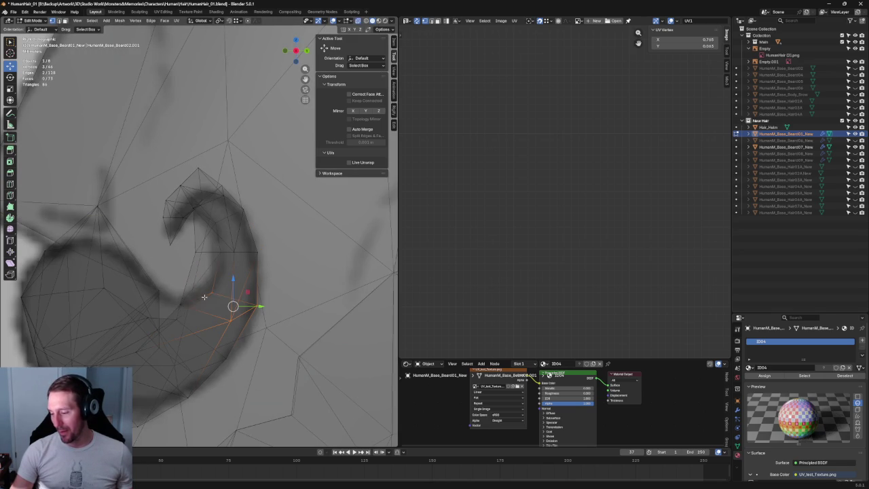
scroll(231, 299, "down", 5)
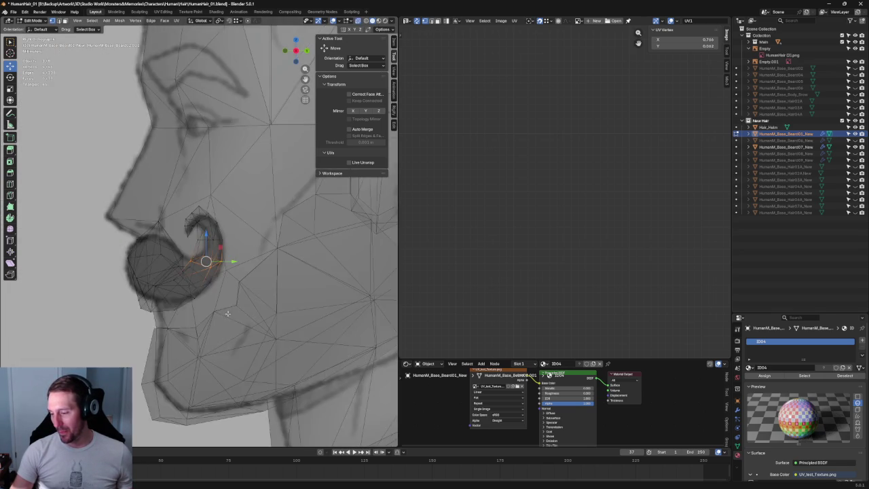
With X-ray off, orbit around the face and trial a Y-axis move of the vertex, then cancel it
key("alt+z")
mouse_move(204, 299)
middle_mouse_down()
mouse_move(230, 298)
mouse_move(154, 325)
middle_mouse_up()
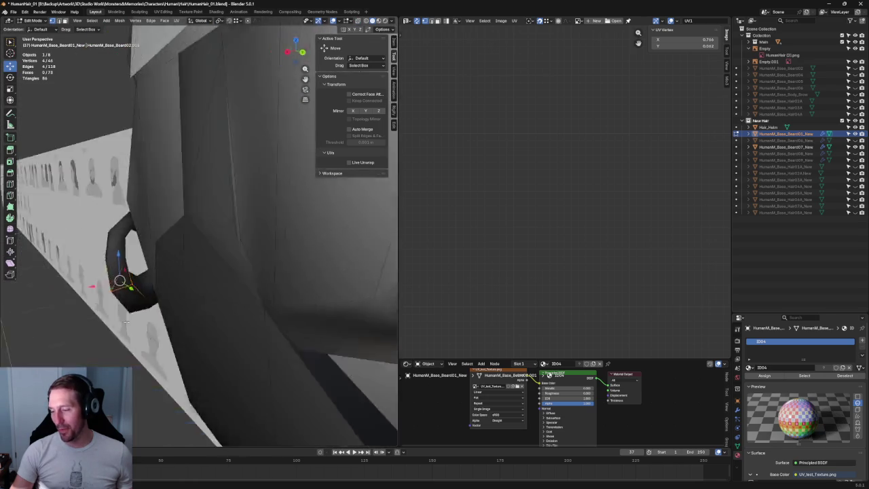
scroll(174, 260, "up", 3)
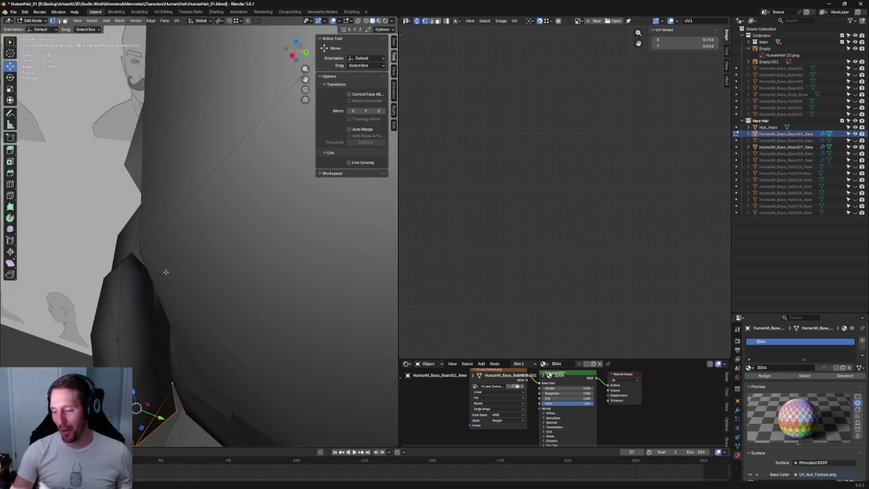
scroll(160, 280, "down", 3)
key("g")
key("y")
key("Escape")
Centre on the selected vertex in front view and grow the selection to the linked curl faces
mouse_move(156, 279)
middle_mouse_down()
mouse_move(170, 295)
mouse_move(295, 301)
mouse_move(216, 364)
middle_mouse_up()
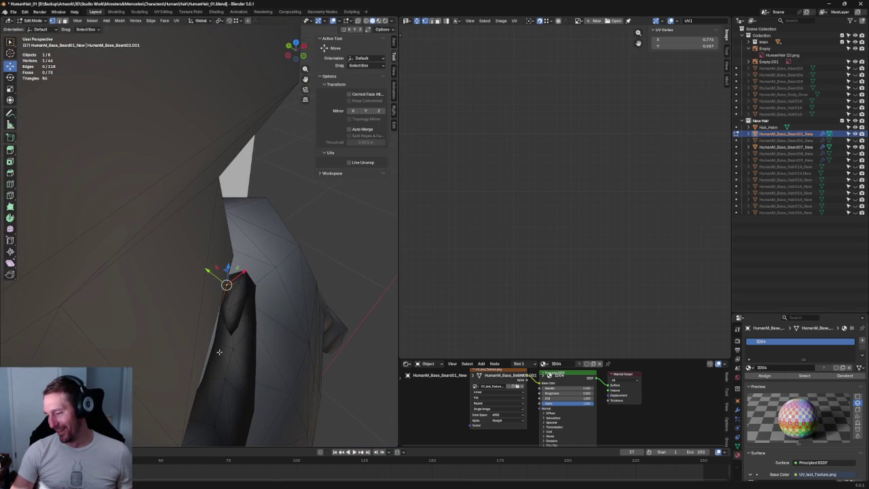
key("KP_Decimal")
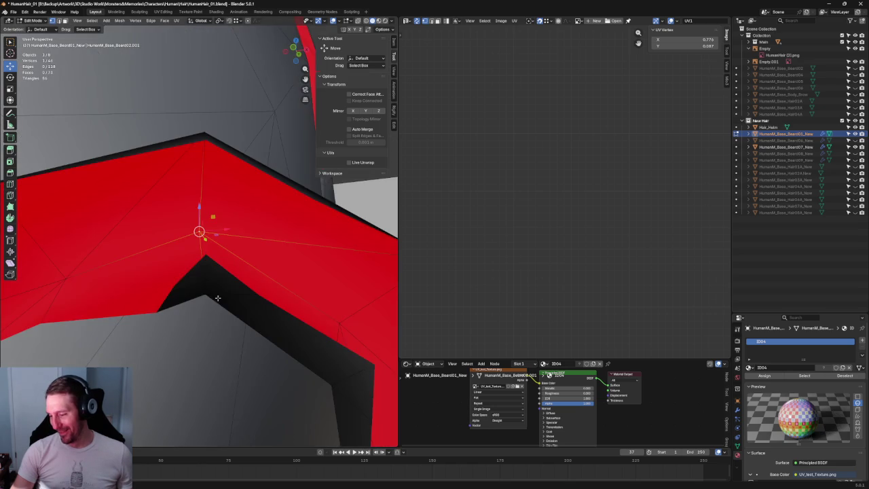
key("KP_1")
key("alt+z")
key("ctrl+l")
key("alt+z")
mouse_move(155, 271)
middle_mouse_down()
mouse_move(197, 328)
mouse_move(208, 290)
middle_mouse_up()
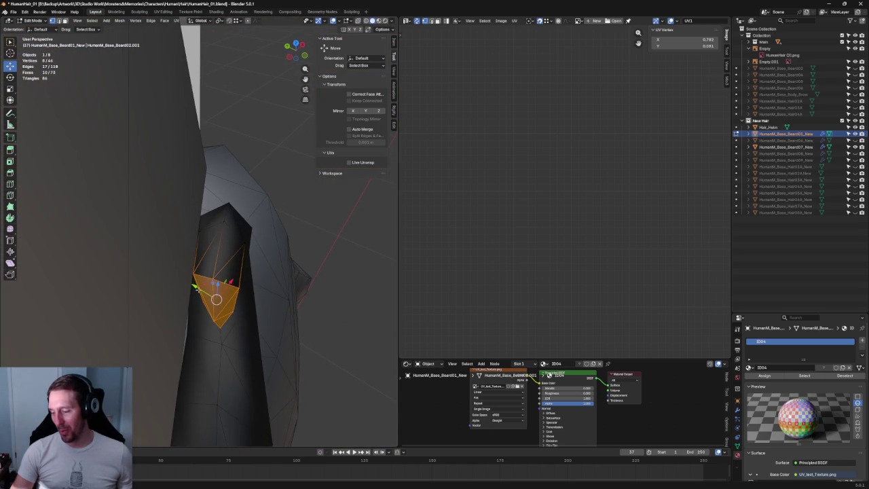
Move the curl's tip vertex slightly outward along Y for a sharper hook
mouse_move(254, 310)
middle_mouse_down()
mouse_move(156, 265)
mouse_move(169, 230)
mouse_move(135, 278)
middle_mouse_up()
left_click(132, 286)
key("g")
key("y")
left_click(127, 289)
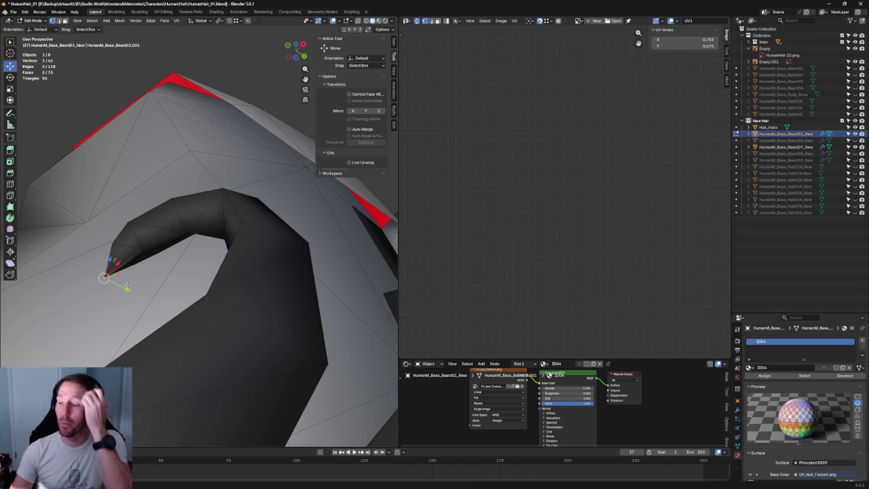
middle_click_drag(252, 238, 232, 271)
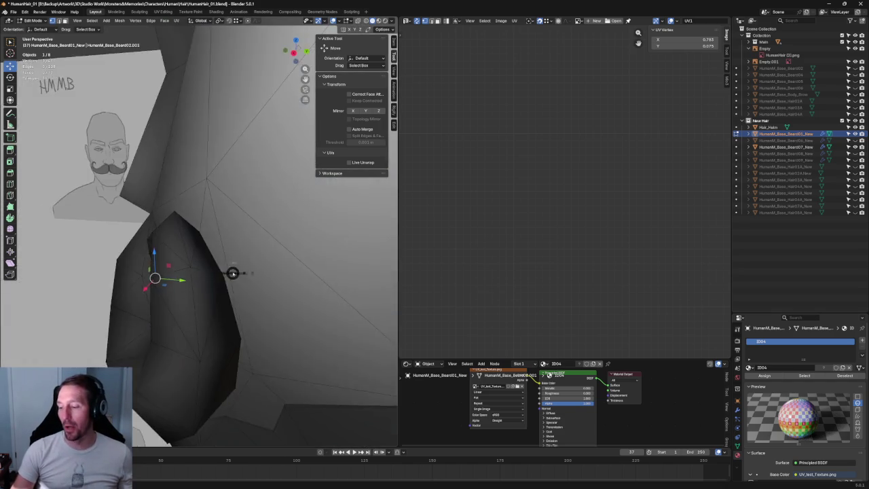
In front orthographic wireframe view, select the curl tip edge and squash it vertically
key("KP_3")
key("shift+z")
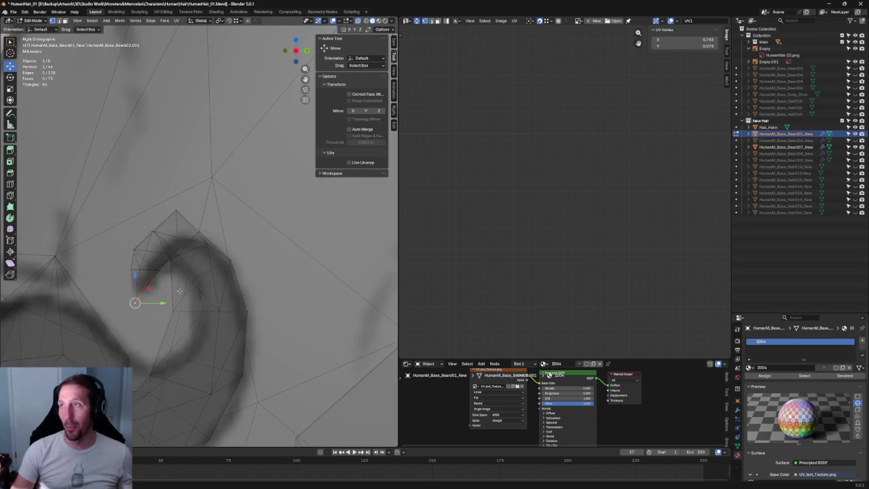
scroll(214, 272, "up", 4)
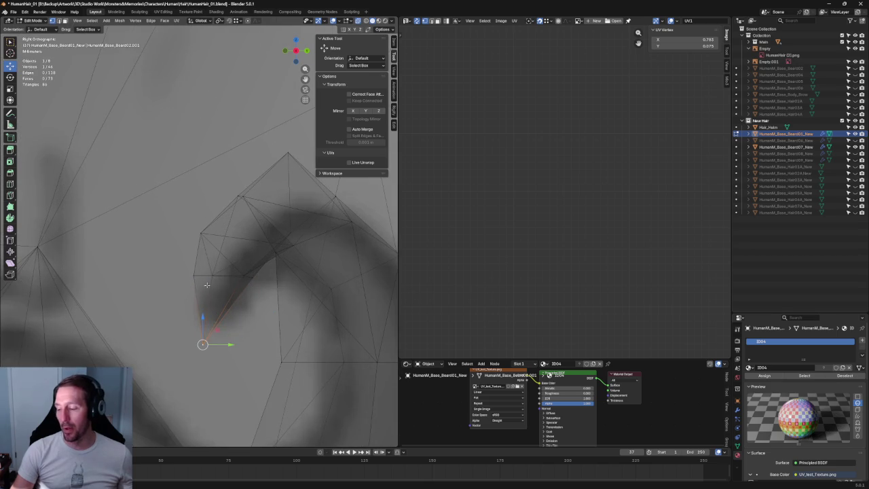
key("KP_1")
key("shift+z")
middle_click_drag(224, 272, 306, 286, "shift")
left_click(219, 283)
key("shift+z")
key("shift+space")
key("s")
key("shift+space")
key("s")
left_click_drag(218, 261, 219, 278)
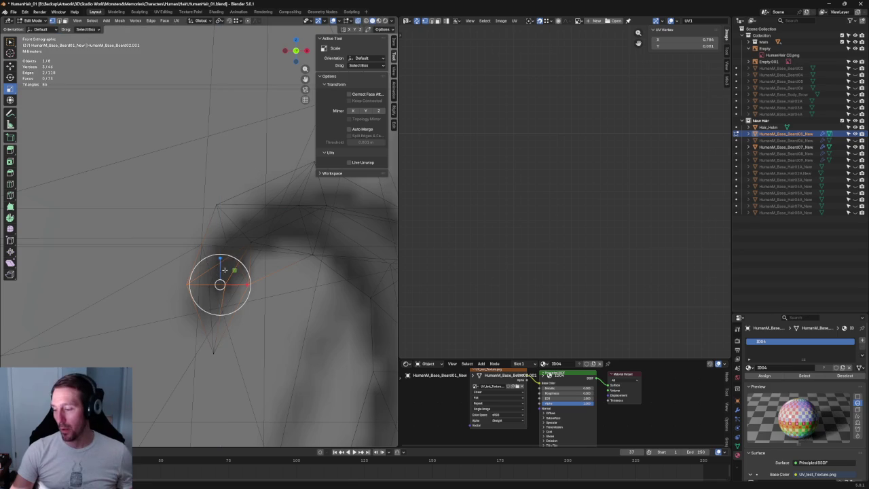
Rotate the next vertices along the curl by about 15°
middle_click_drag(278, 264, 232, 289, "shift")
left_click(238, 304)
mouse_move(215, 264)
left_mouse_down()
mouse_move(195, 239)
mouse_move(208, 259)
left_mouse_up()
key("shift+space")
key("r")
left_click(305, 229)
Tilt another group of tip vertices around Z and narrow them along X
left_click_drag(301, 246, 242, 213)
mouse_move(284, 234)
left_mouse_down()
mouse_move(282, 224)
mouse_move(257, 231)
left_mouse_up()
scroll(283, 227, "up", 2)
key("shift+space")
key("s")
scroll(257, 231, "down", 3)
scroll(256, 231, "down", 4)
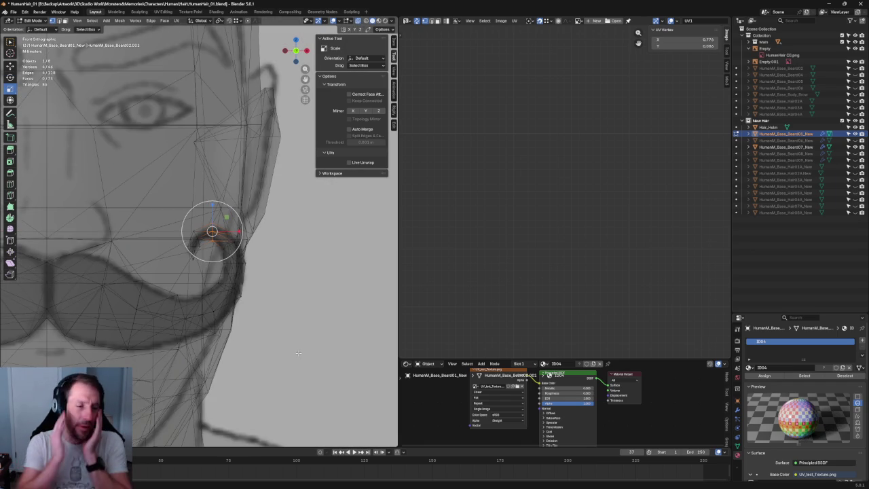
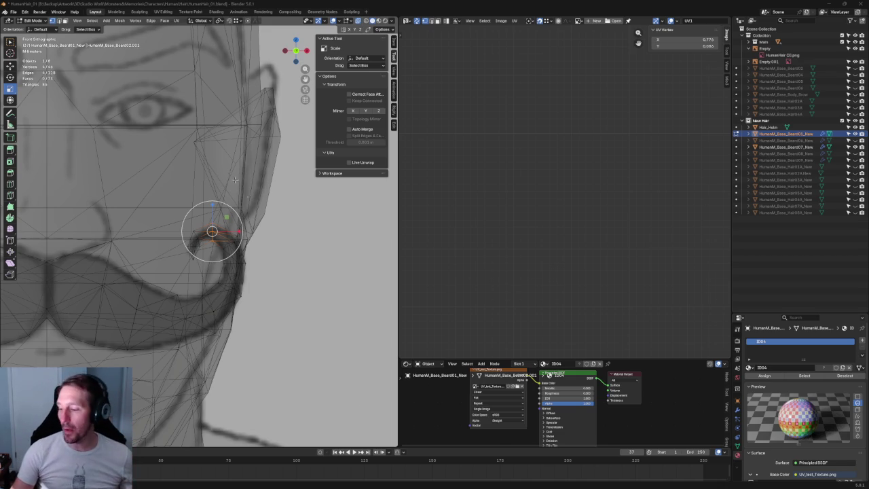
Raise the selected curl vertex slightly, then nudge the top-of-curl vertex down
scroll(238, 226, "up", 3)
scroll(234, 217, "up", 2)
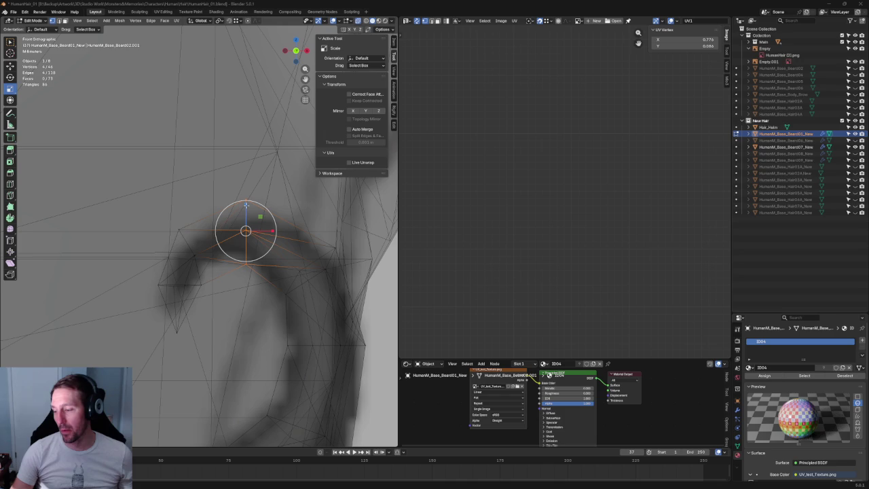
left_click_drag(249, 214, 283, 208)
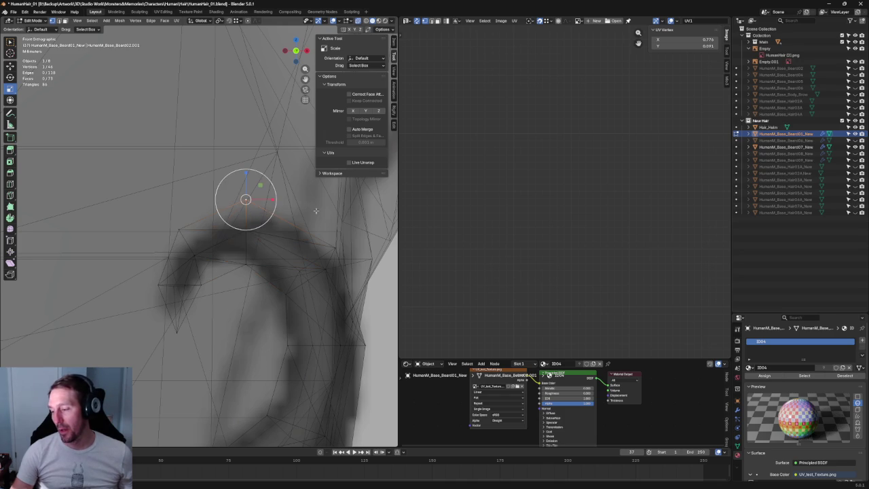
key("w")
left_click(268, 197)
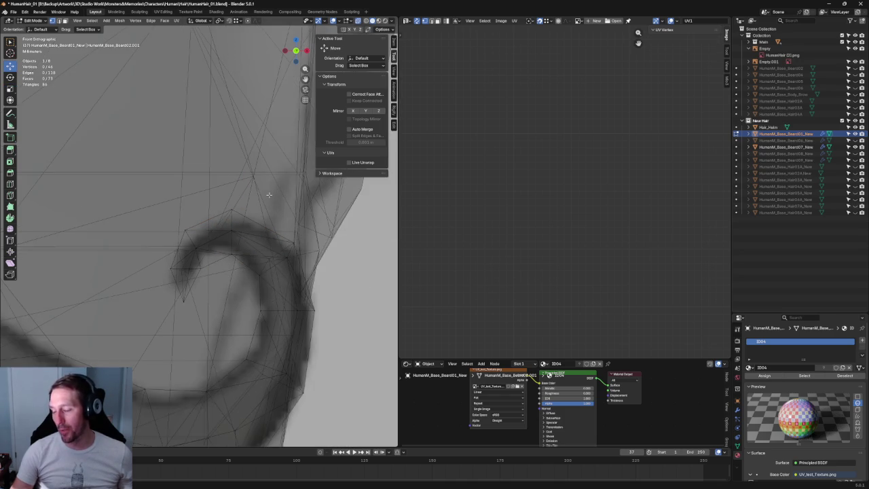
left_click(247, 232)
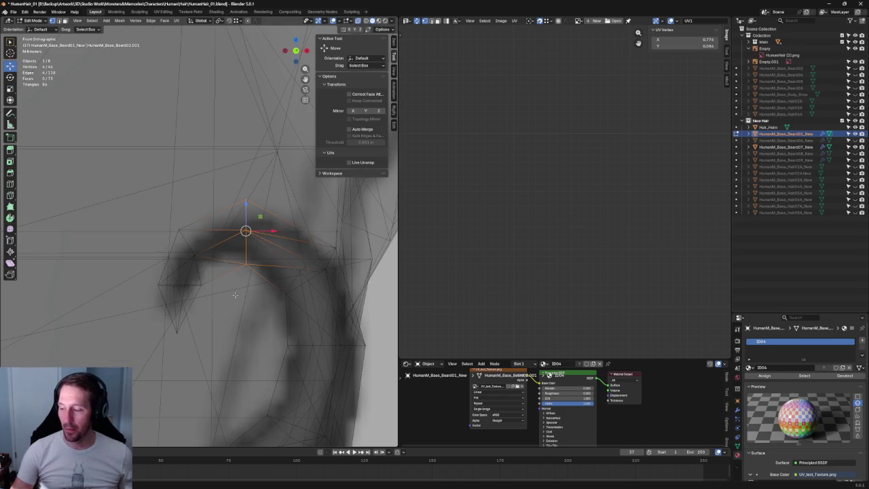
left_click_drag(246, 210, 248, 214)
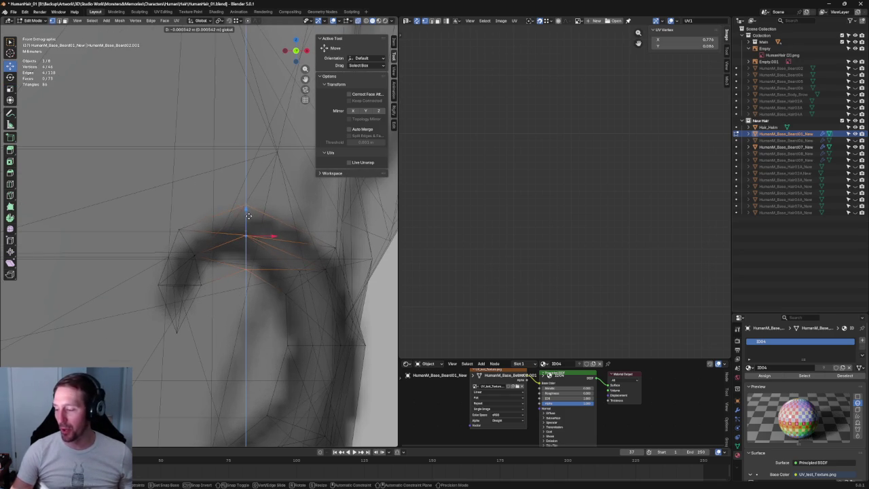
Rotate the vertices at the end of the curl, checking the solid shape with X-ray off
middle_click_drag(249, 216, 154, 184, "shift")
left_click_drag(180, 210, 262, 266)
key("e")
scroll(228, 260, "down", 2)
scroll(220, 244, "down", 2)
scroll(224, 238, "down", 3)
scroll(237, 244, "up", 2)
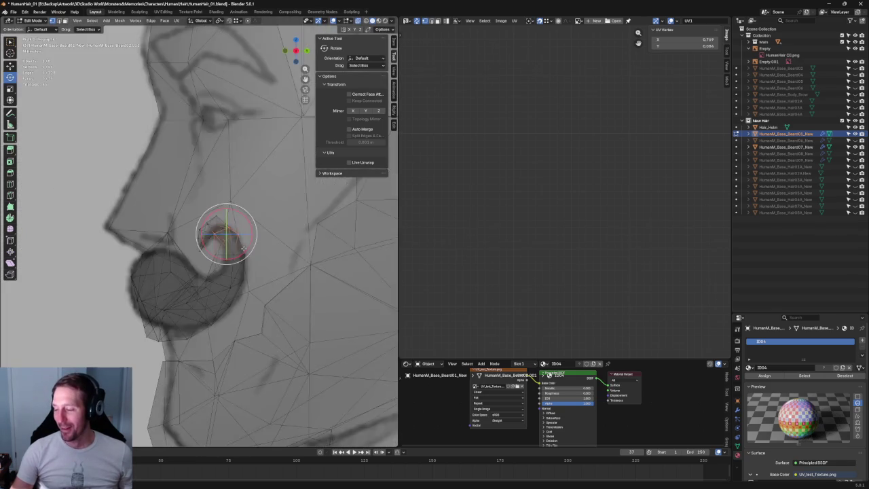
key("alt+z")
scroll(224, 237, "down", 3)
left_click(148, 263)
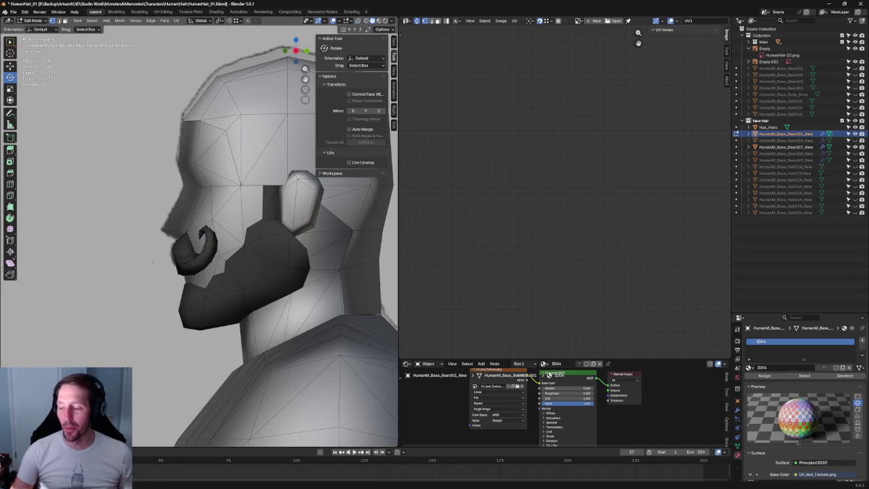
scroll(285, 277, "up", 2)
key("alt+z")
scroll(284, 278, "up", 1)
scroll(283, 279, "up", 1)
scroll(272, 265, "up", 3)
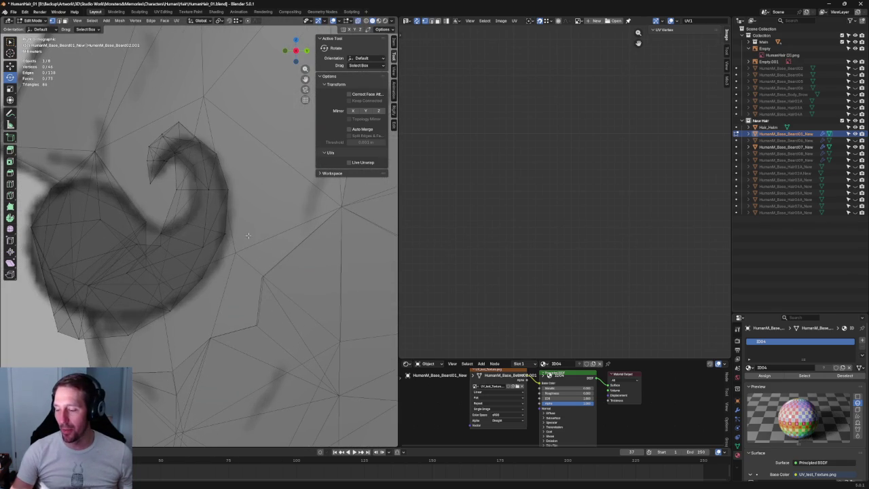
In Front view, move the inner-curl vertices down-left onto the sketch outline
mouse_move(253, 219)
left_mouse_down()
mouse_move(154, 247)
mouse_move(156, 240)
left_mouse_up()
key("shift+space")
key("g")
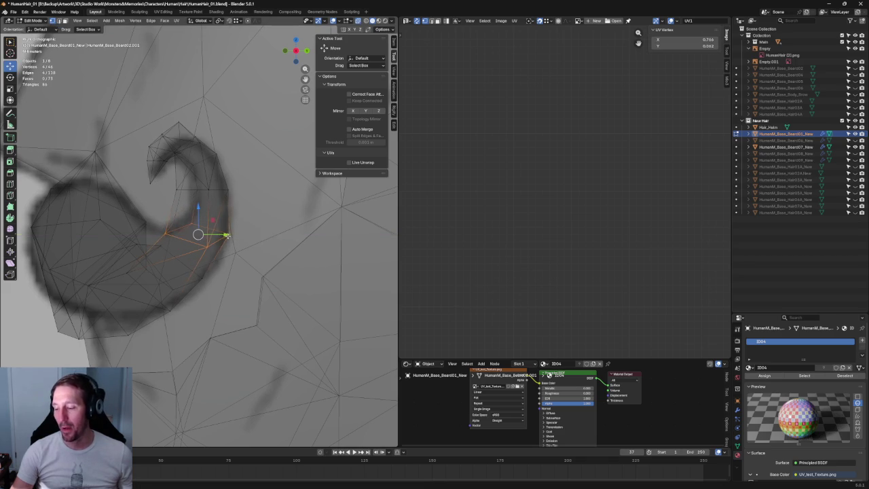
key("KP_1")
scroll(176, 252, "up", 3)
key("alt+z")
key("alt+z")
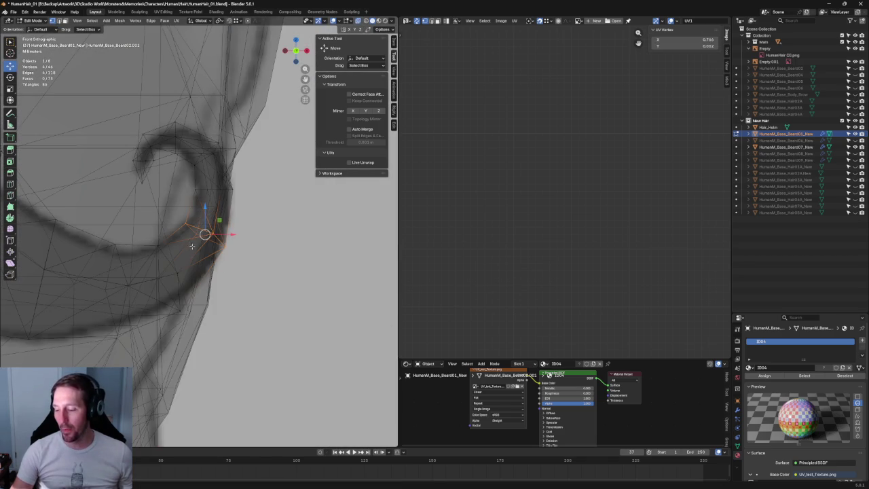
left_click_drag(204, 234, 169, 276)
Shift the inner-curl vertices slightly along Y, inspecting the curl in perspective
middle_click_drag(205, 300, 203, 277)
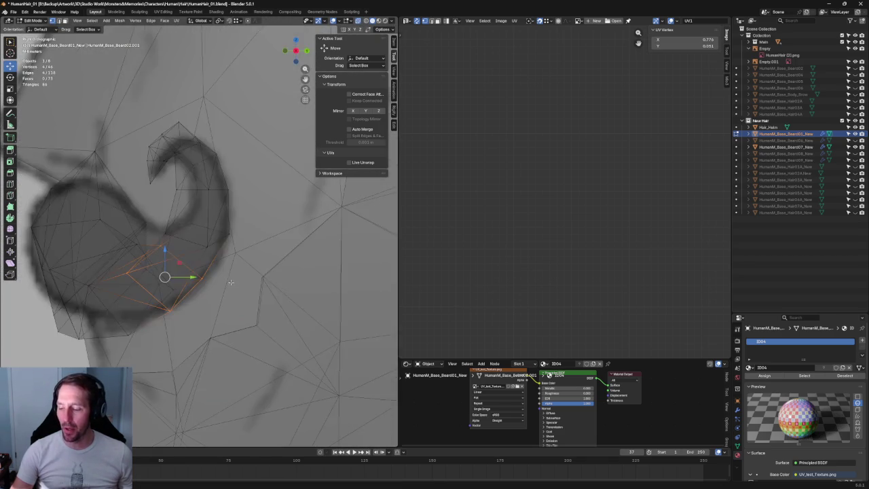
key("alt+z")
key("alt+z")
left_click_drag(192, 276, 177, 276)
key("alt+z")
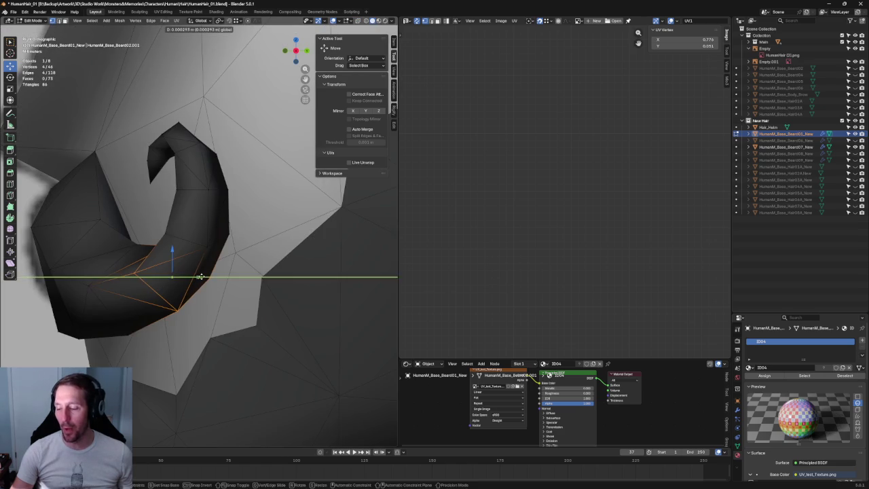
mouse_move(177, 285)
middle_mouse_down()
mouse_move(178, 304)
mouse_move(122, 333)
mouse_move(187, 283)
middle_mouse_up()
key("alt+z")
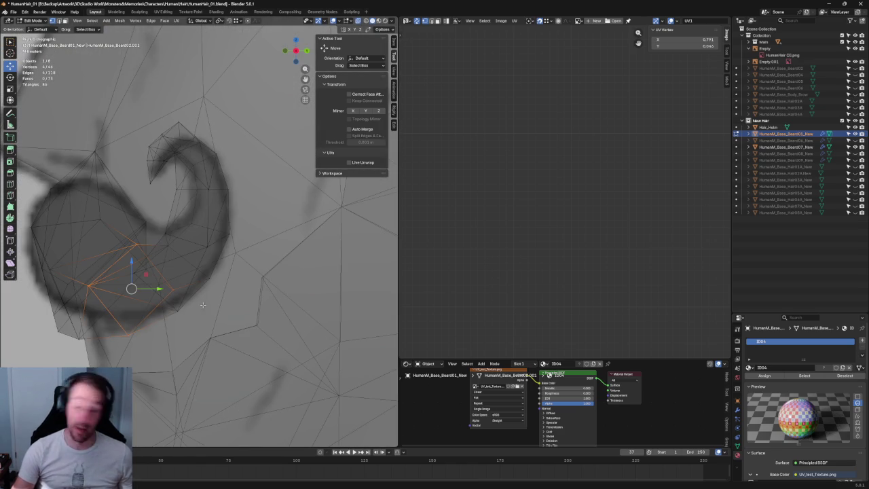
middle_click_drag(156, 294, 171, 289)
key("alt+z")
key("alt+z")
Adjust four curl vertices along one axis in Front view and push another along Y
left_click(164, 247)
key("grave")
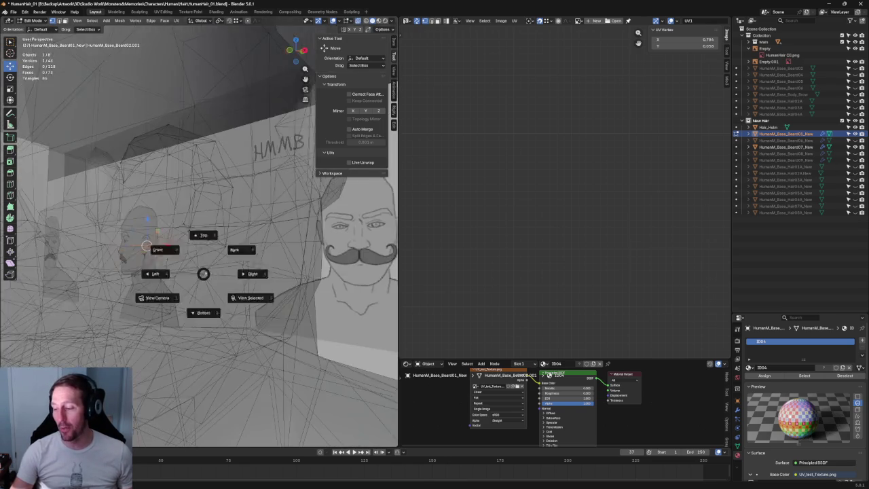
left_click(209, 266)
left_click_drag(205, 257, 156, 311)
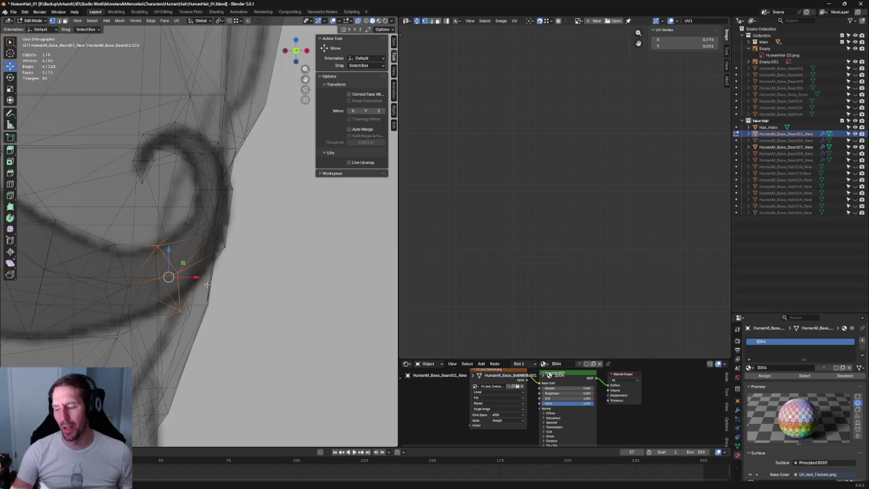
key("alt+z")
mouse_move(175, 279)
middle_mouse_down()
mouse_move(195, 282)
mouse_move(187, 278)
middle_mouse_up()
key("alt+z")
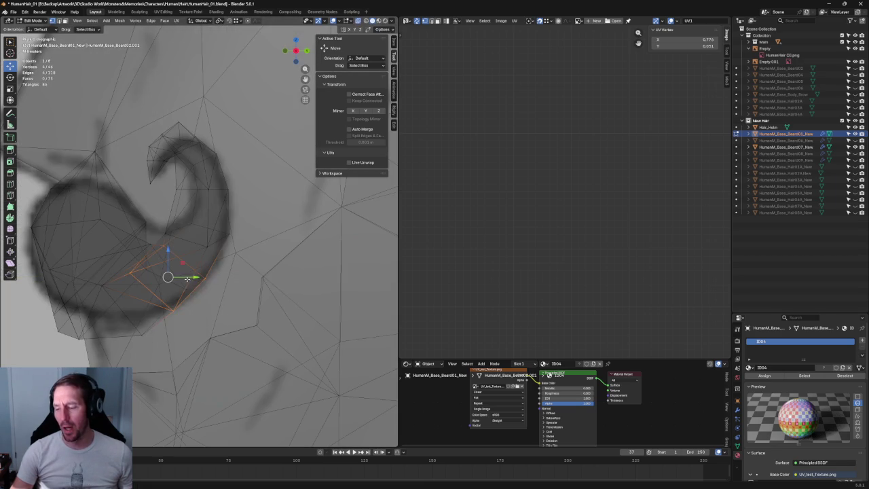
mouse_move(194, 280)
left_mouse_down()
mouse_move(162, 240)
mouse_move(213, 273)
left_mouse_up()
left_click(162, 240)
middle_click_drag(230, 275, 298, 219)
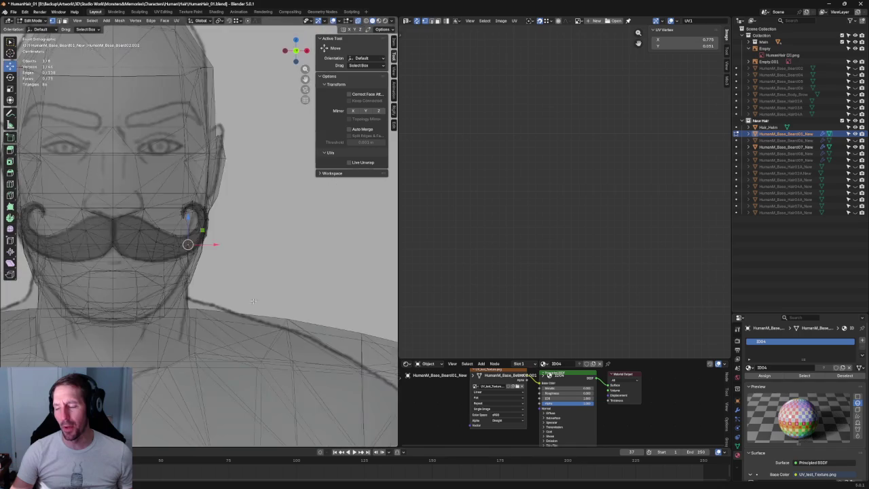
Push the selected curl vertex along Y, then check it from the side profile
middle_click_drag(218, 219, 248, 288)
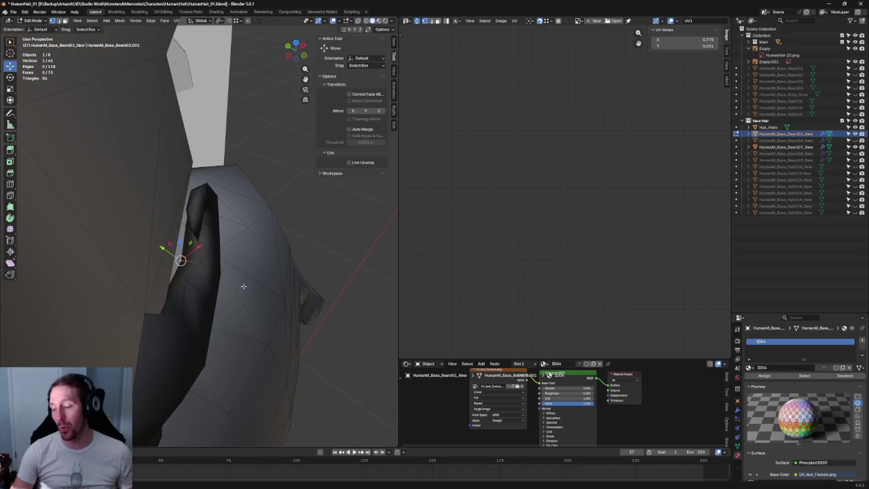
mouse_move(168, 250)
left_mouse_down()
mouse_move(181, 252)
mouse_move(179, 271)
mouse_move(198, 247)
left_mouse_up()
scroll(268, 252, "down", 3)
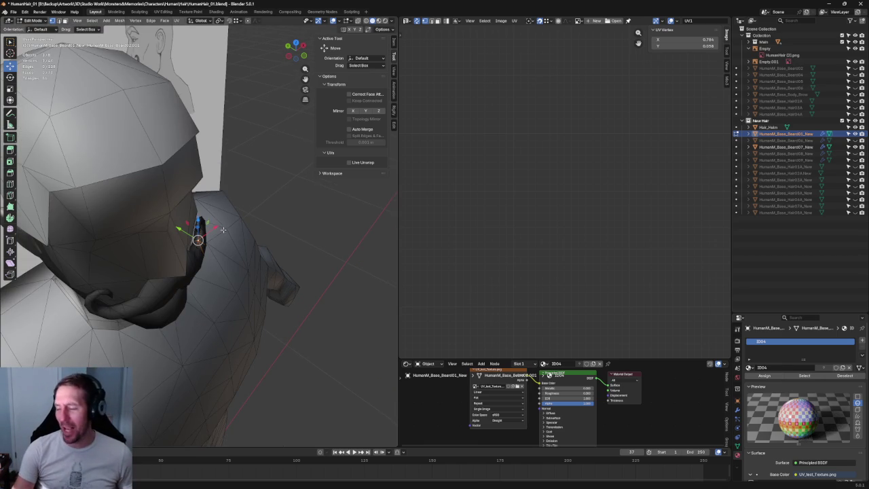
key("grave")
left_click(136, 219)
scroll(152, 257, "up", 2)
mouse_move(151, 257)
middle_mouse_down()
mouse_move(270, 220)
mouse_move(283, 235)
mouse_move(195, 320)
mouse_move(149, 277)
mouse_move(171, 232)
middle_mouse_up()
Slide the selected curl vertex in depth along Y in three small moves
key("g")
key("y")
left_click(134, 276)
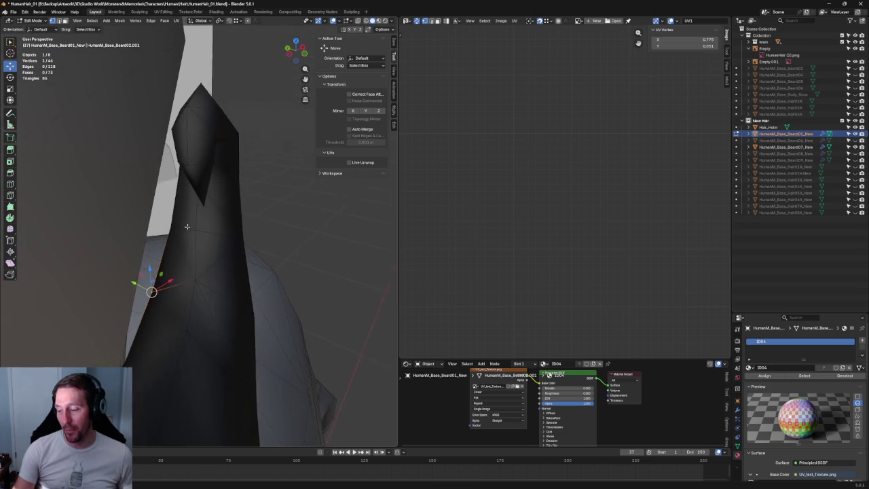
key("g")
key("y")
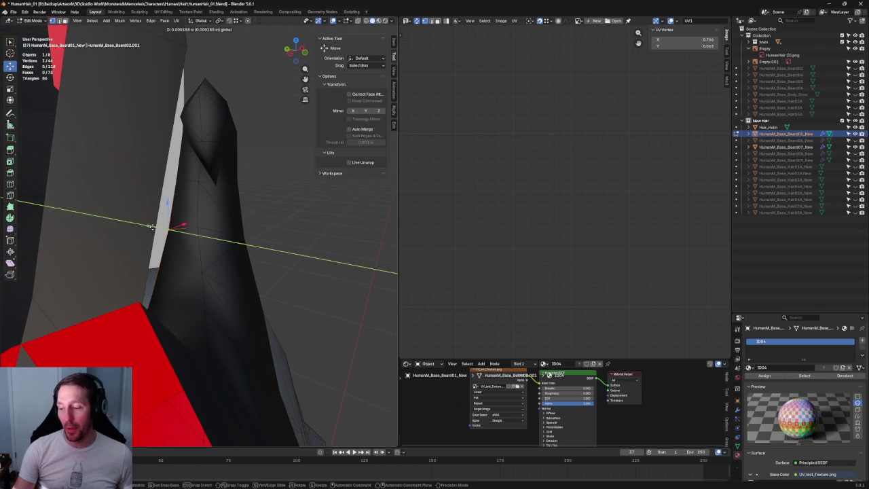
left_click(148, 226)
key("g")
key("y")
left_click(152, 225)
Move a pair of neighbouring curl vertices along Y, then try a lower vertex
left_click(197, 225)
left_click(202, 178, "shift")
key("g")
key("y")
left_click(186, 202)
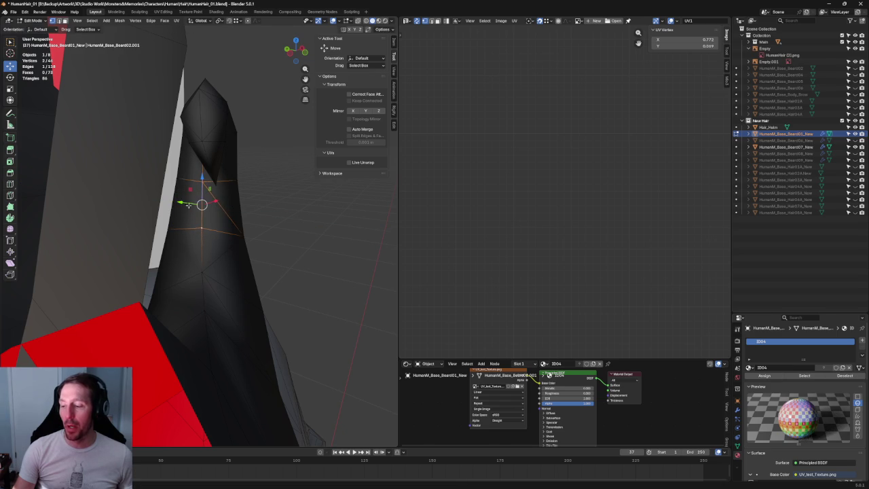
key("alt+a")
left_click(202, 272)
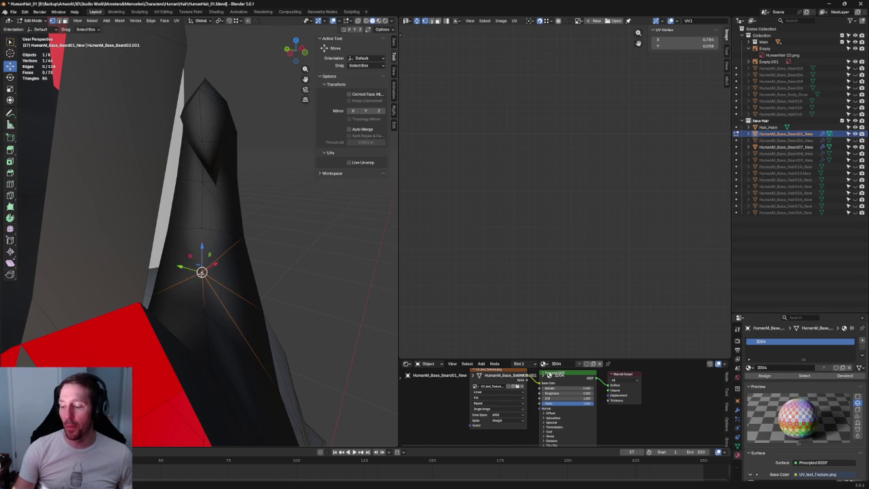
key("g")
key("y")
key("Escape")
Shift a higher curl vertex slightly along Y and view the whole curl against the head
left_click(207, 183)
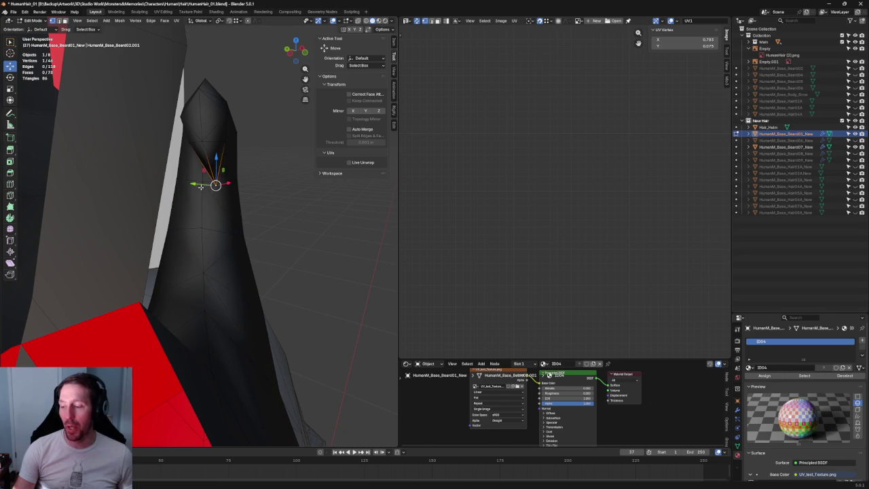
key("g")
key("y")
left_click(182, 184)
key("alt+a")
mouse_move(271, 176)
middle_mouse_down()
mouse_move(281, 231)
mouse_move(211, 162)
mouse_move(177, 185)
middle_mouse_up()
scroll(176, 185, "up", 2)
scroll(175, 185, "up", 2)
scroll(163, 178, "up", 2)
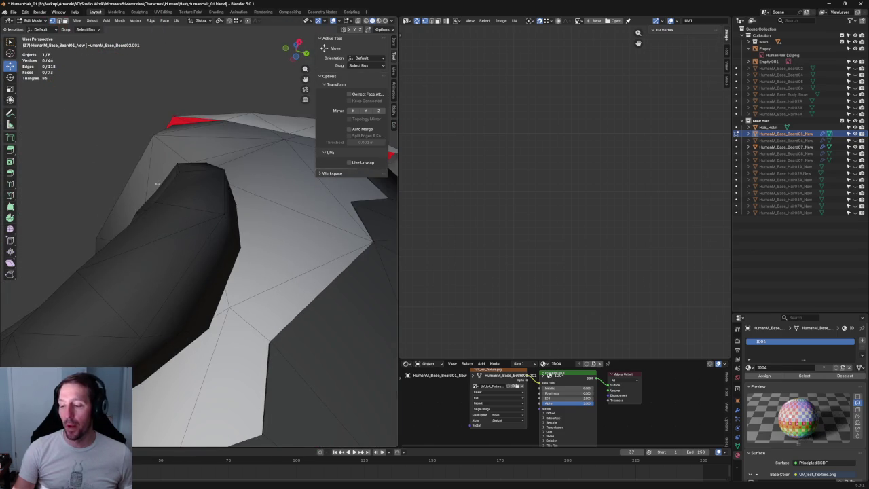
Move a mustache curl vertex along Y, then view the tip from the side with X-ray on
left_click(157, 189)
key("g")
key("y")
left_click(165, 194)
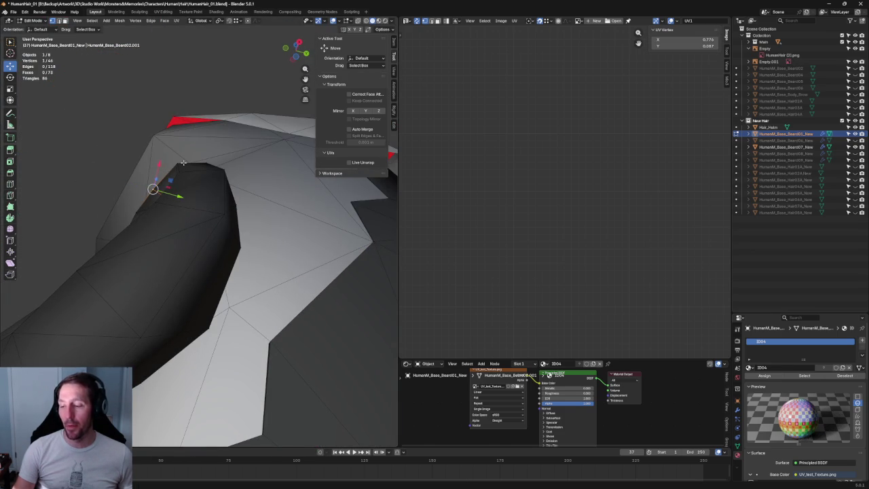
key("KP_3")
middle_click_drag(188, 150, 186, 155)
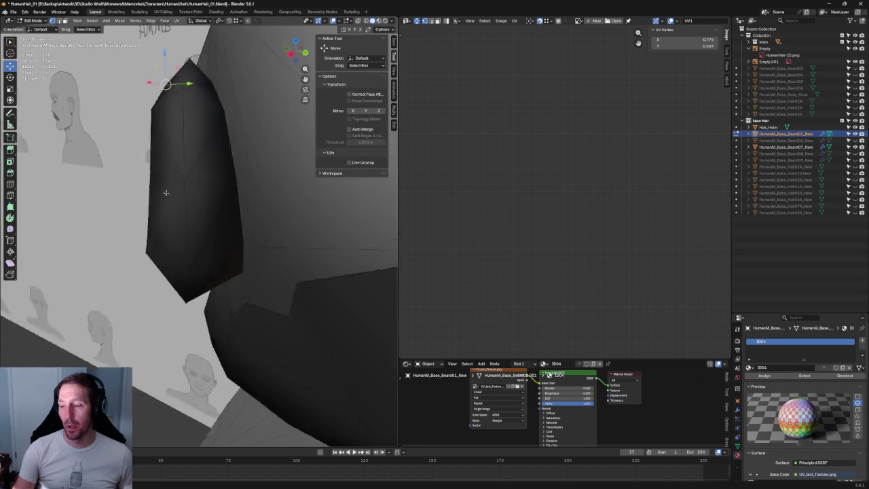
scroll(186, 155, "up", 2)
key("alt+z")
scroll(180, 180, "up", 2)
mouse_move(178, 186)
middle_mouse_down()
mouse_move(180, 216)
mouse_move(160, 200)
middle_mouse_up()
Select a single tip vertex and reposition it
left_click(161, 233)
key("alt+z")
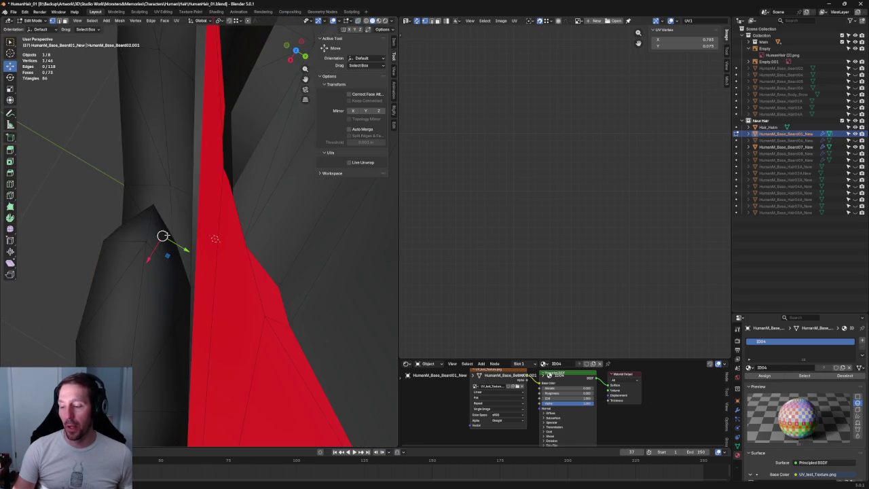
left_click(154, 207, "shift")
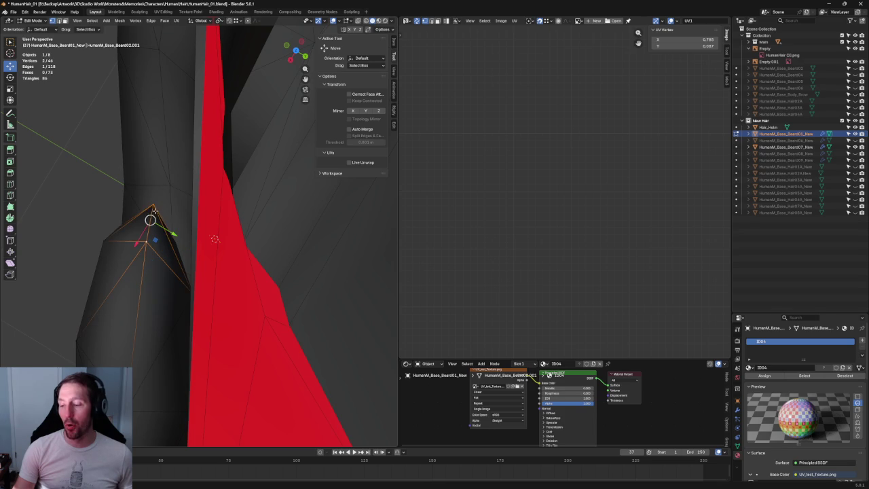
left_click(174, 243)
key("g")
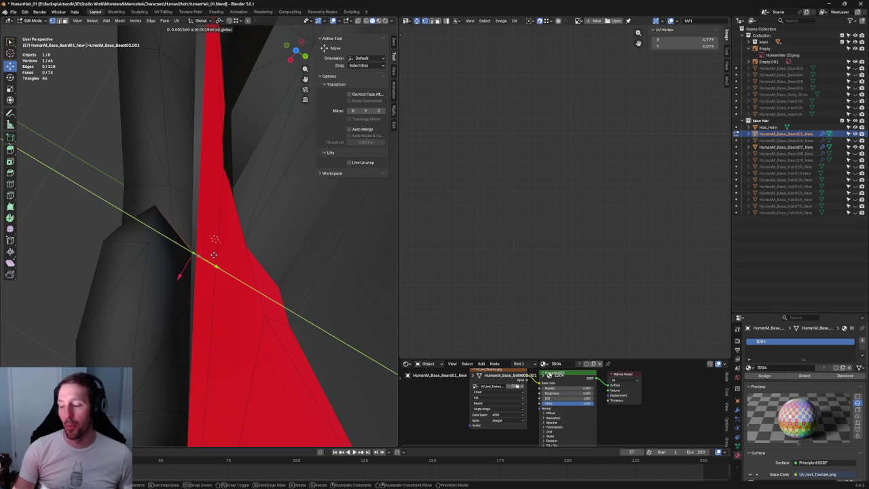
left_click(209, 254)
mouse_move(213, 246)
middle_mouse_down()
mouse_move(180, 252)
mouse_move(253, 204)
mouse_move(299, 211)
middle_mouse_up()
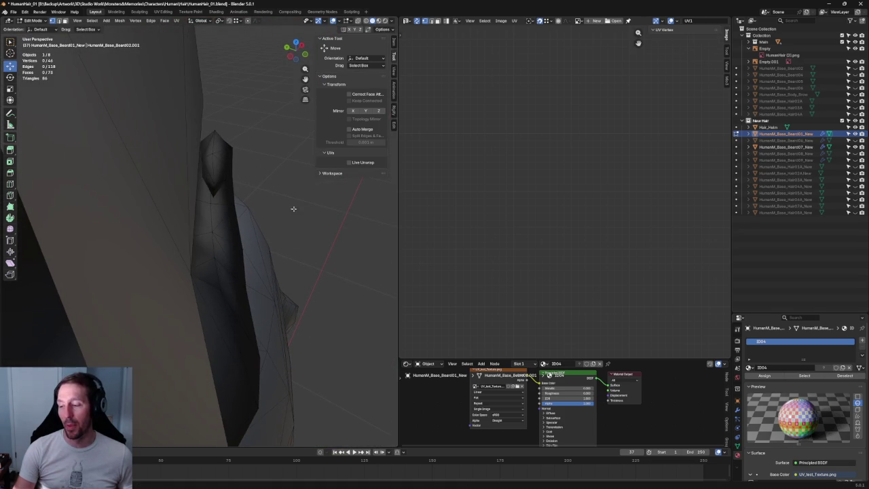
Make small Y-axis adjustments to two more vertices on the tip
left_click(202, 162)
key("g")
key("y")
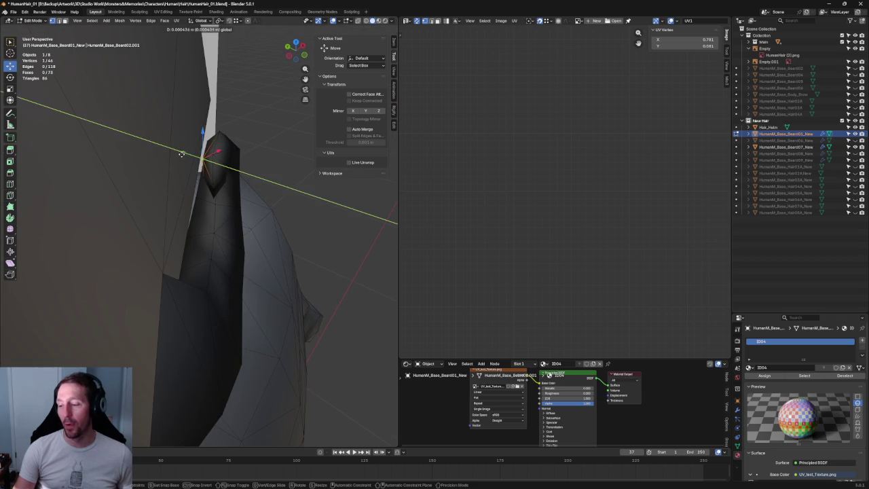
key("Escape")
left_click(204, 175)
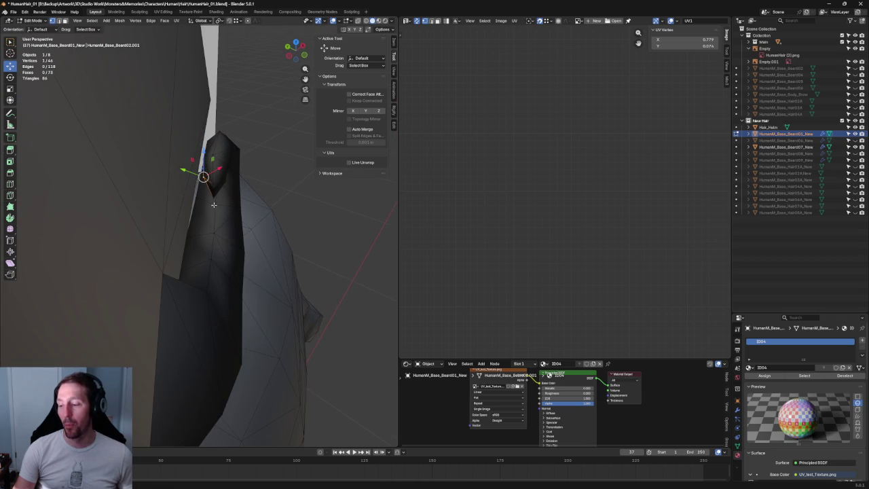
left_click(213, 185)
key("g")
key("y")
key("Escape")
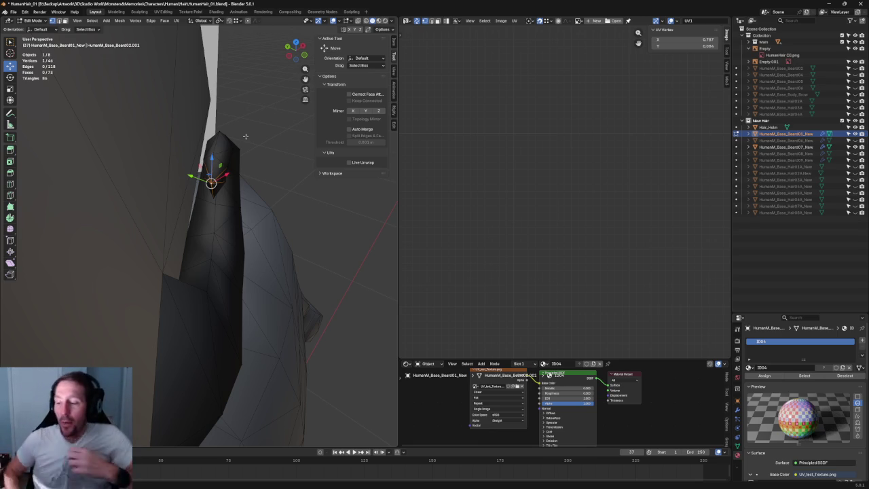
Select a vertex hidden behind the surface using X-ray and move it along Y
mouse_move(245, 135)
middle_mouse_down()
mouse_move(234, 99)
mouse_move(236, 188)
middle_mouse_up()
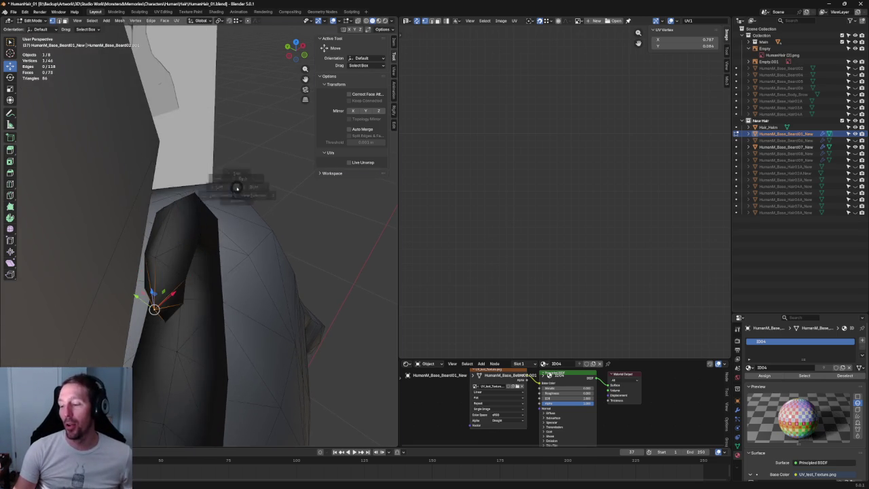
key("KP_3")
middle_click_drag(259, 158, 257, 221)
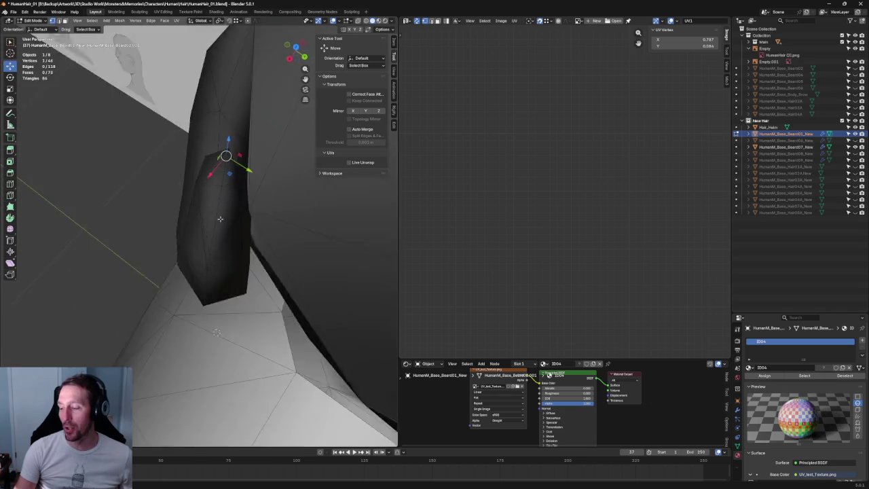
key("alt+z")
left_click(239, 224)
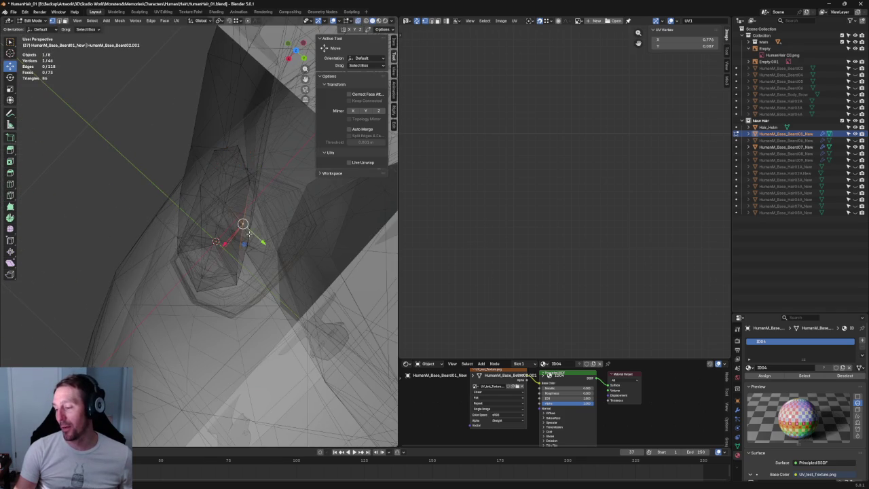
key("alt+z")
key("g")
key("y")
left_click(261, 241)
mouse_move(261, 241)
middle_mouse_down()
mouse_move(257, 197)
mouse_move(112, 148)
mouse_move(155, 199)
middle_mouse_up()
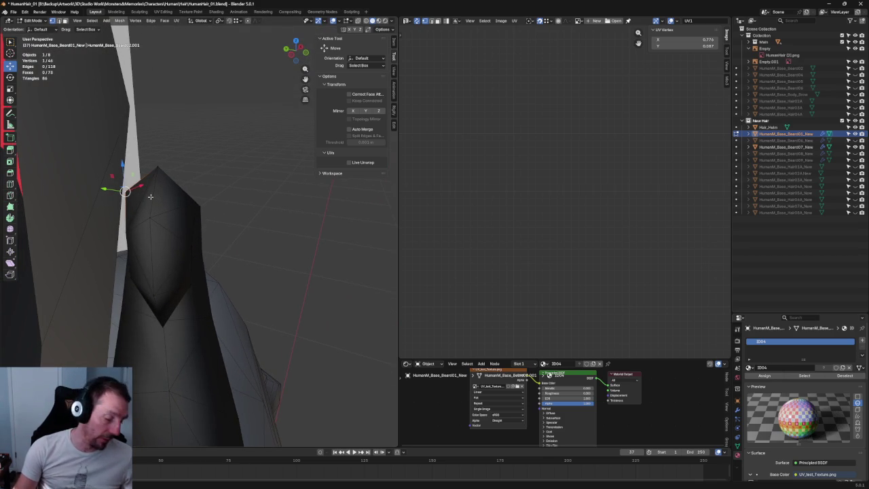
Connect two spike-tip vertices with a new edge using J
key("3")
left_click(144, 202)
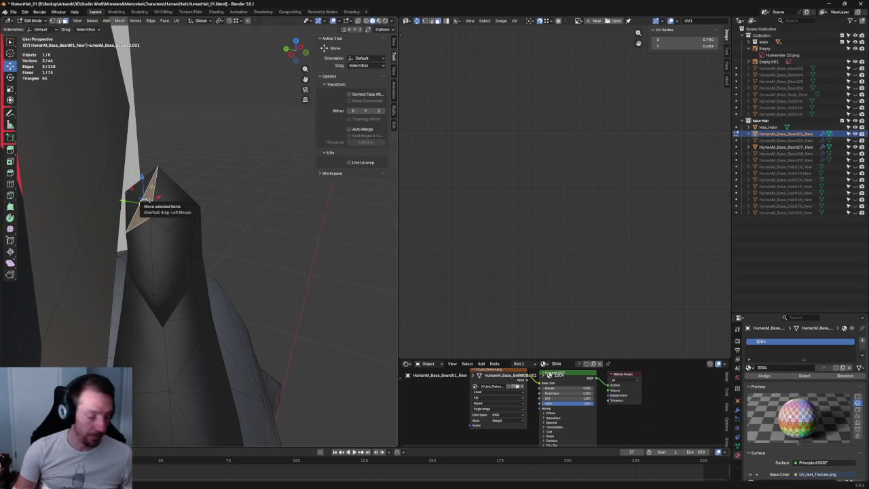
key("alt+a")
left_click(141, 198)
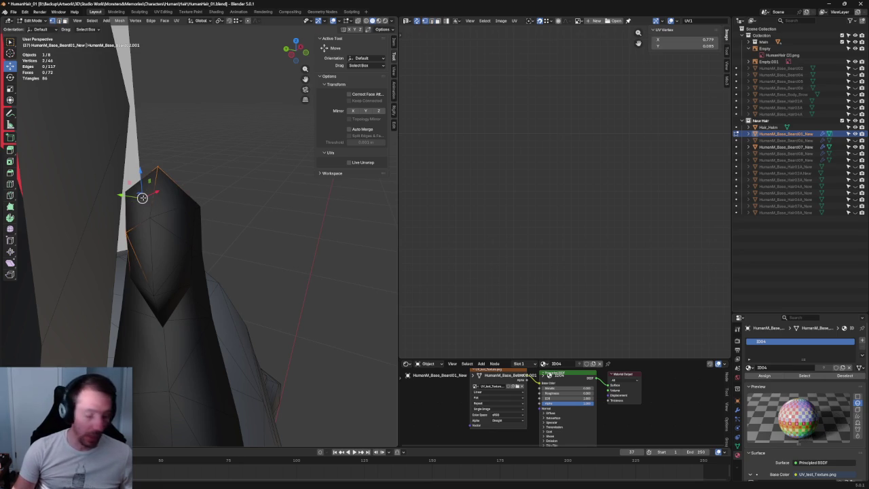
left_click(159, 210)
key("j")
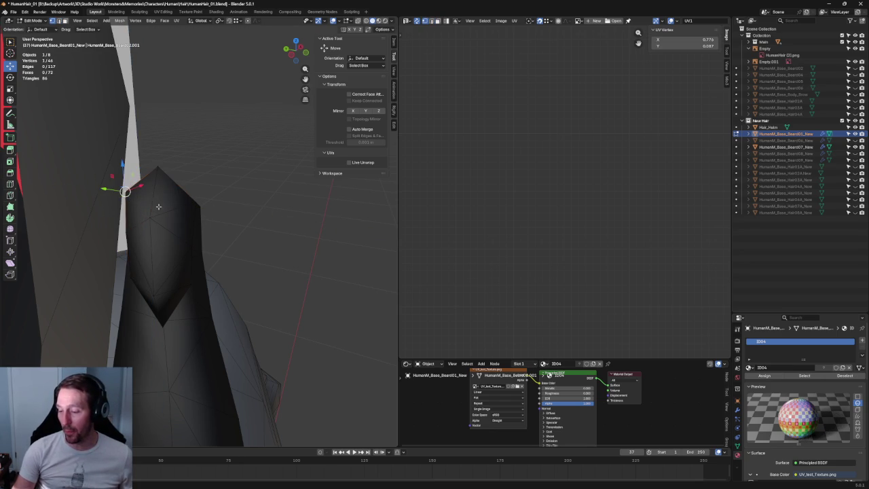
left_click(162, 215)
Try moving the spike-tip vertex along one axis, then cancel and deselect it
middle_click_drag(238, 210, 218, 244)
left_click(162, 231)
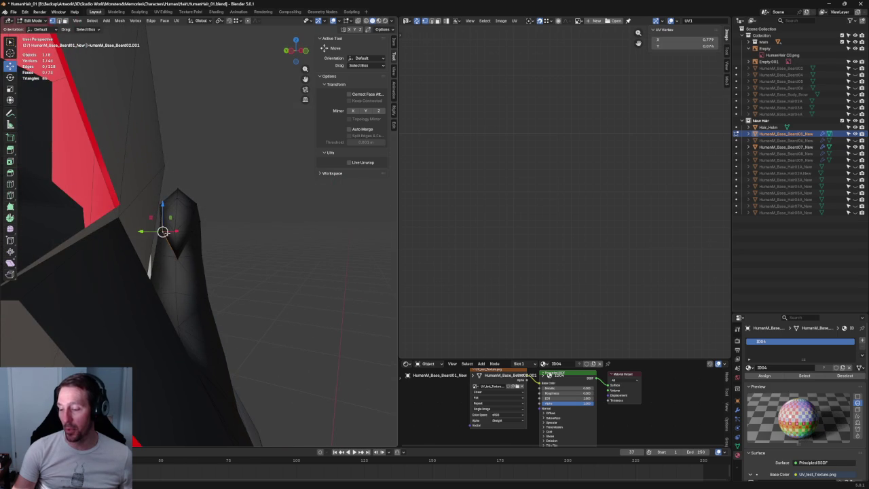
left_click(219, 237)
left_click(175, 231)
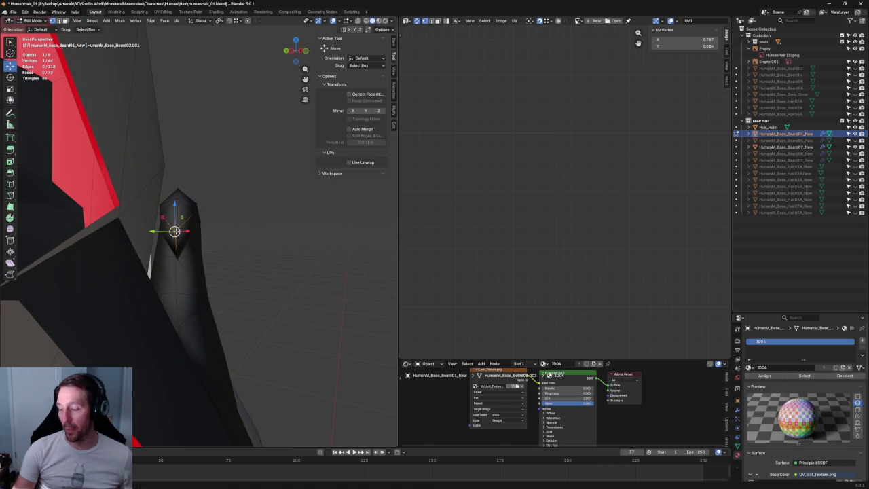
key("g")
key("y")
key("Escape")
left_click(285, 226)
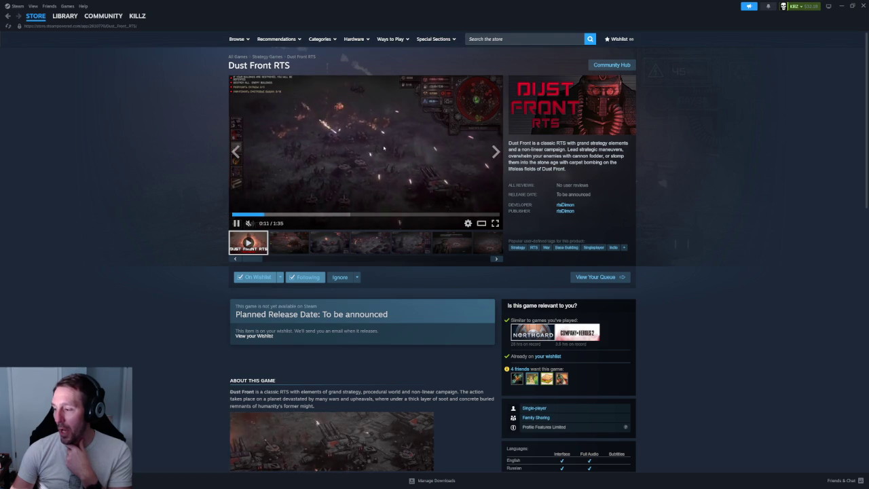
Switch the Dust Front RTS trailer to fullscreen playback
left_click(494, 223)
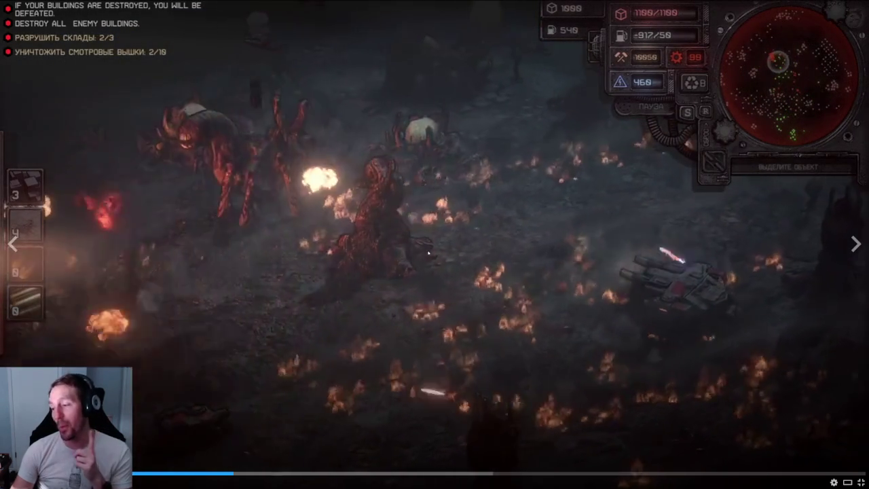
Jump ahead in the Dust Front RTS trailer, pause it, then step back slightly
left_click(307, 471)
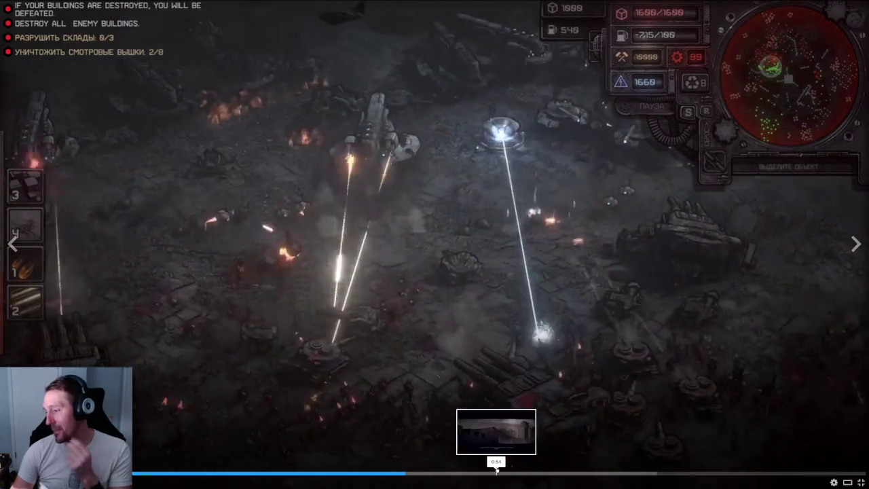
key("space")
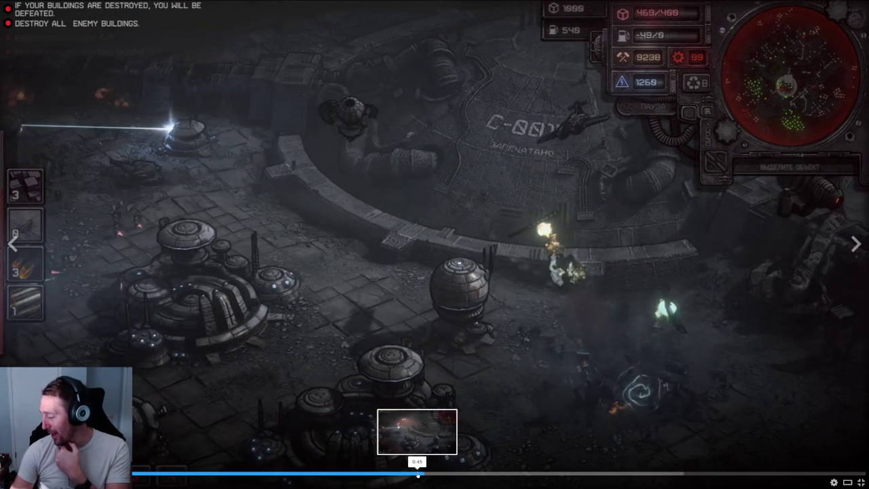
left_click(416, 473)
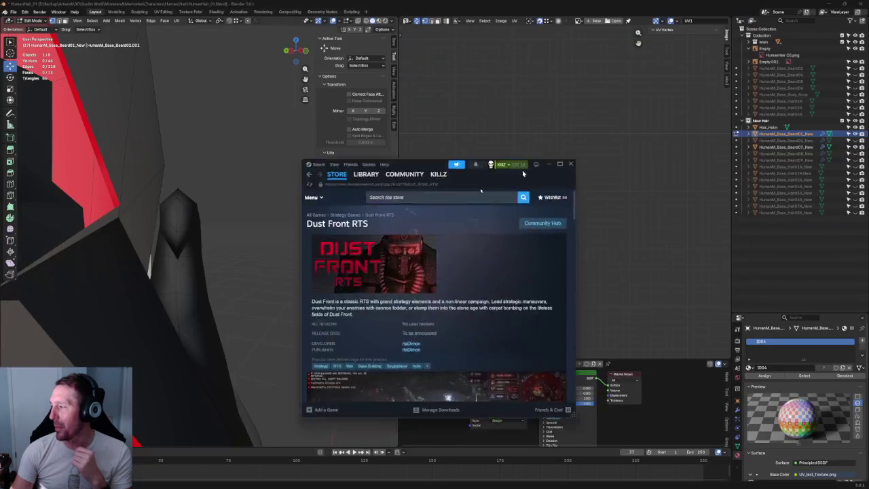
Minimize the Steam store window to bring Blender back
left_click(548, 164)
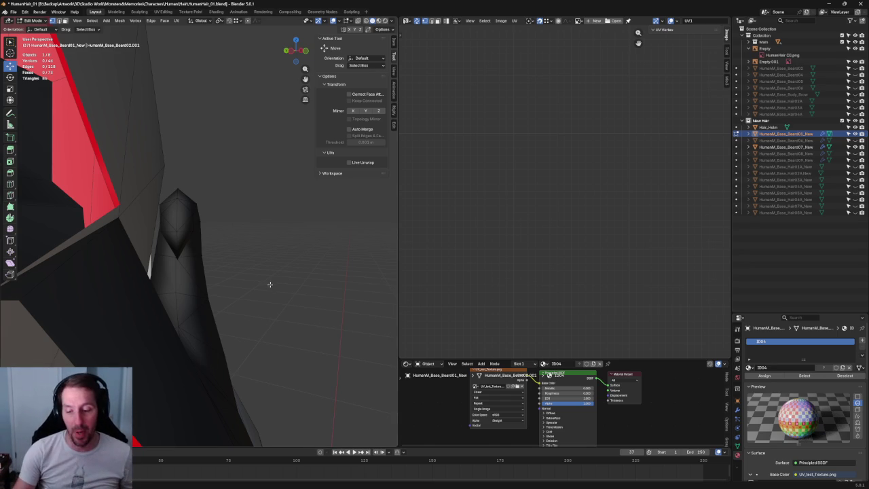
Select the two vertices at the mustache tip in X-ray, then inspect the curl tip up close
key("alt+z")
left_click_drag(149, 216, 172, 227)
key("alt+z")
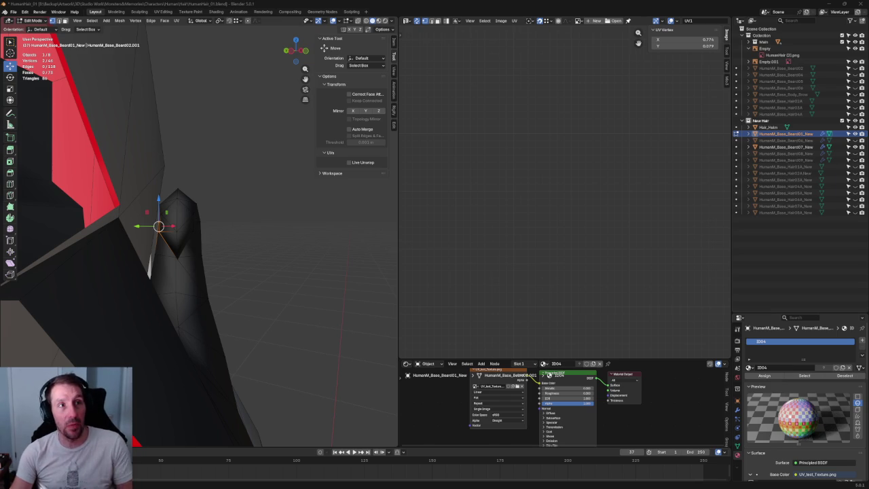
mouse_move(286, 241)
middle_mouse_down()
mouse_move(165, 201)
mouse_move(214, 198)
mouse_move(191, 203)
middle_mouse_up()
left_click(171, 201)
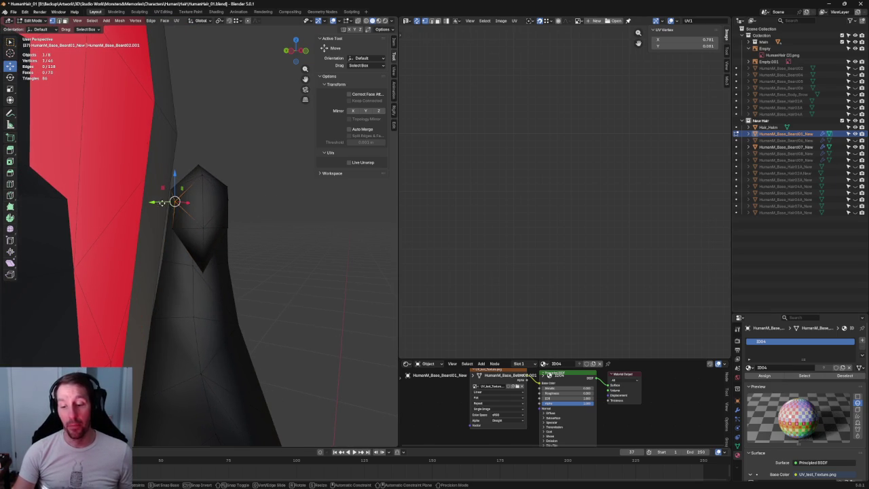
left_click(303, 191)
mouse_move(252, 208)
middle_mouse_down()
mouse_move(262, 207)
mouse_move(126, 183)
mouse_move(226, 228)
middle_mouse_up()
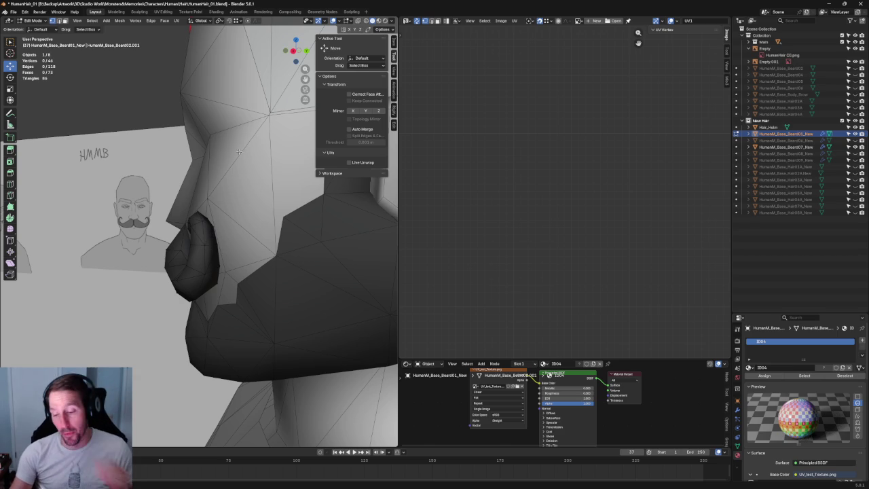
Select vertices on the mustache curl and nudge one of them slightly
scroll(255, 195, "up", 2)
key("shift+z")
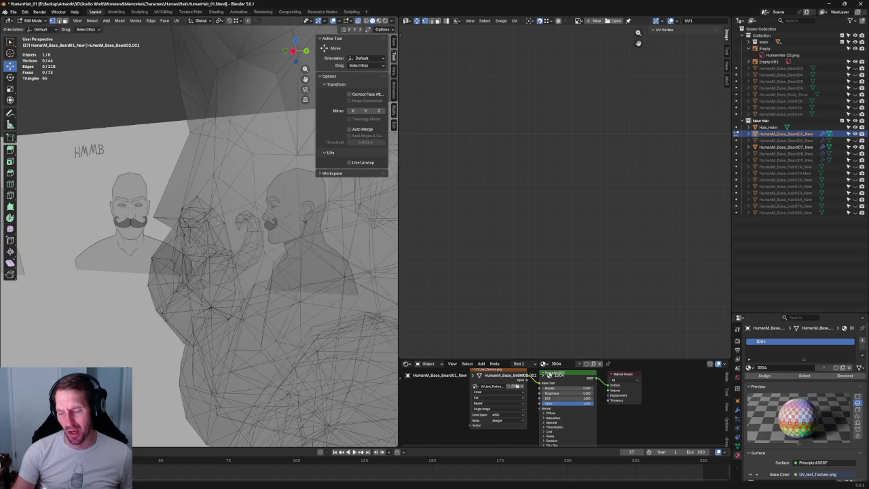
left_click(226, 223)
key("shift+z")
left_click(234, 255)
left_click_drag(263, 256, 264, 256)
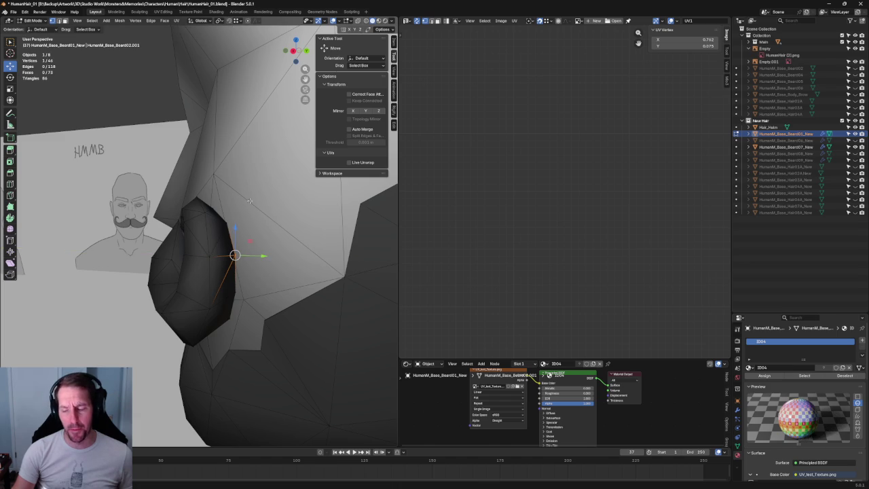
middle_click_drag(245, 206, 264, 218)
From a side view, box-select the curl-tip vertices and slide them along the Y axis
key("grave")
left_click(197, 210)
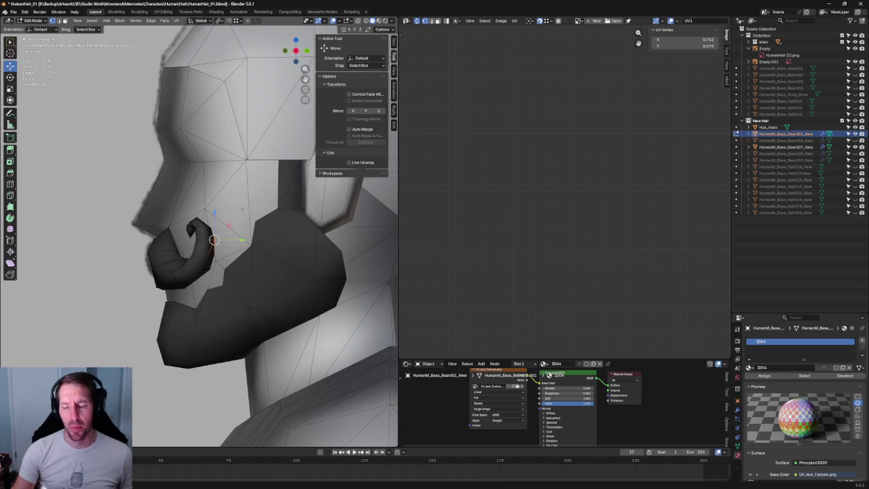
scroll(206, 210, "up", 3)
key("shift+z")
scroll(206, 211, "up", 2)
key("shift+z")
key("shift+z")
mouse_move(166, 180)
left_mouse_down()
mouse_move(113, 229)
mouse_move(126, 231)
left_mouse_up()
key("shift+z")
left_click(181, 227, "shift")
key("g")
key("y")
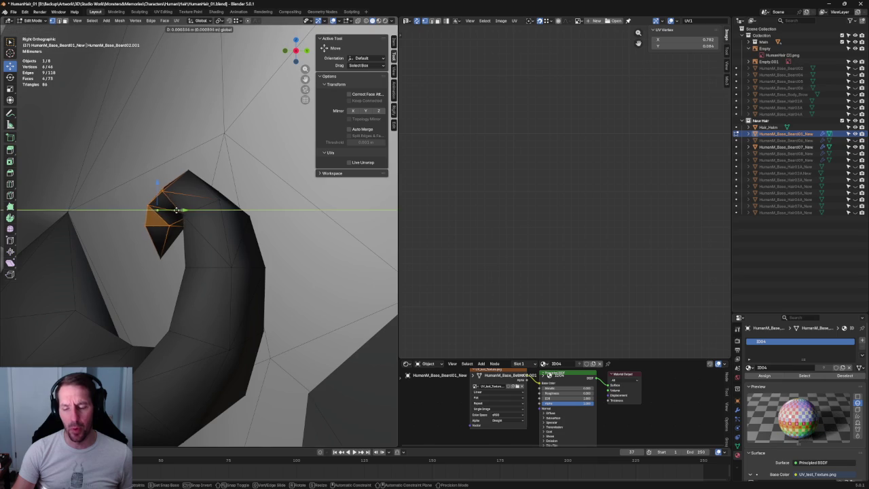
left_click(184, 248)
Move the outermost curl-tip vertex and its neighbour individually along the Y axis
left_click(163, 257)
key("g")
key("y")
left_click(195, 207)
left_click(182, 214)
key("g")
key("y")
left_click(181, 210)
Slide a lower-curl vertex slightly left, then clear the selection and review the curl
scroll(190, 216, "down", 3)
middle_click_drag(224, 258, 234, 244)
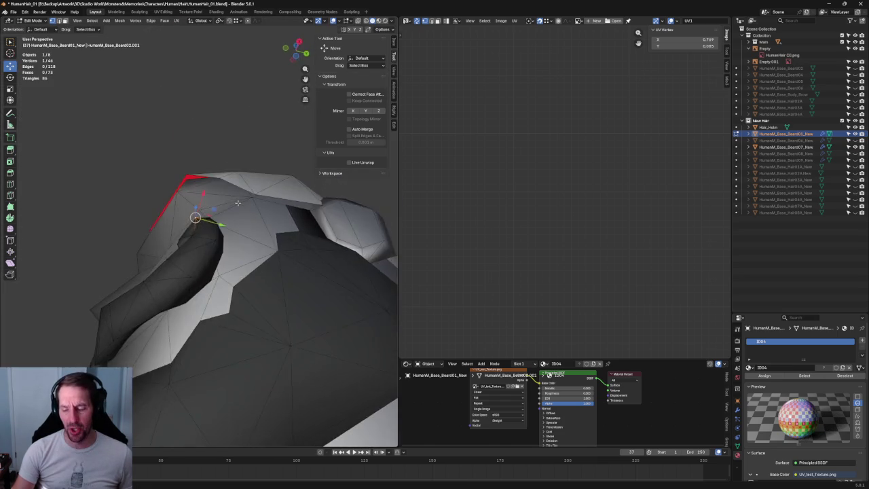
scroll(234, 244, "up", 3)
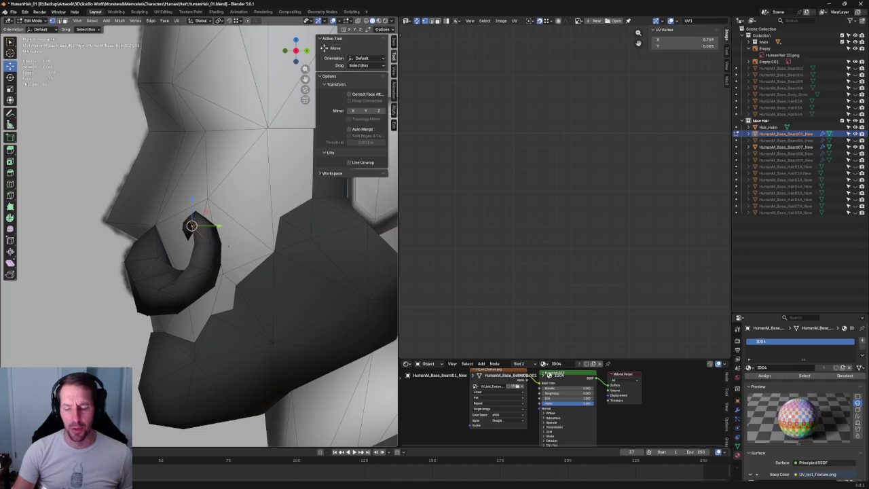
mouse_move(234, 244)
middle_mouse_down()
mouse_move(134, 274)
mouse_move(81, 272)
mouse_move(286, 240)
mouse_move(287, 173)
mouse_move(219, 197)
mouse_move(305, 234)
mouse_move(316, 202)
mouse_move(213, 349)
mouse_move(184, 309)
mouse_move(250, 283)
middle_mouse_up()
left_click(182, 312, "shift")
left_click(224, 282)
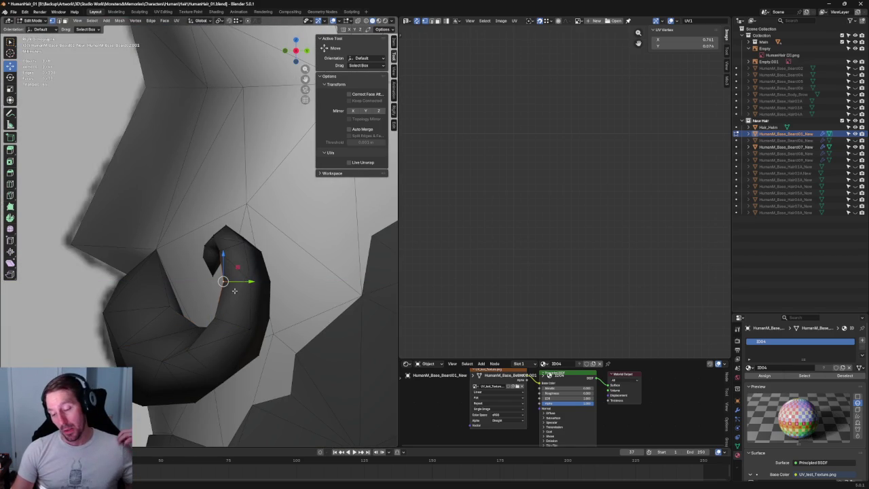
left_click(253, 313)
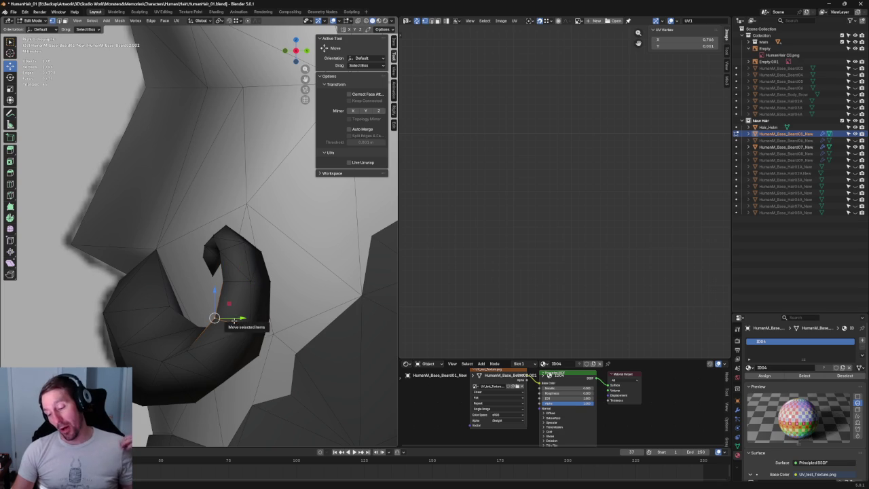
left_click_drag(238, 317, 235, 316)
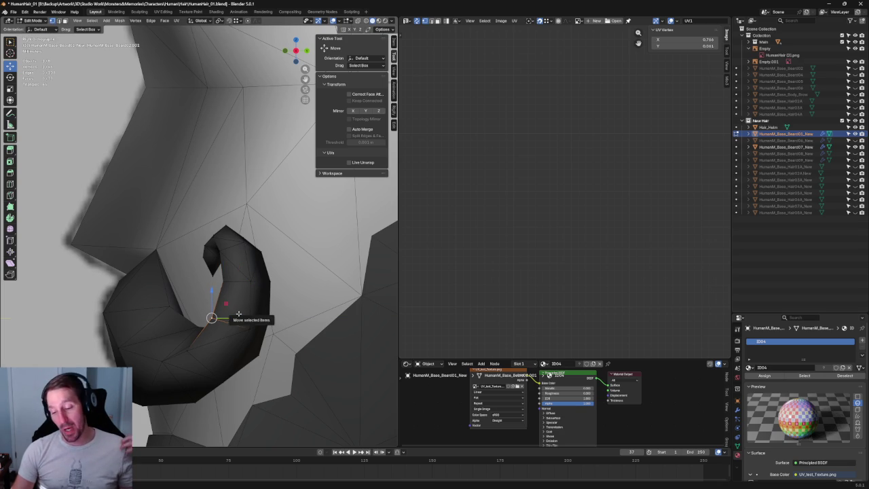
key("alt+a")
mouse_move(236, 316)
middle_mouse_down()
mouse_move(247, 287)
mouse_move(215, 232)
middle_mouse_up()
scroll(247, 287, "down", 3)
scroll(247, 287, "up", 3)
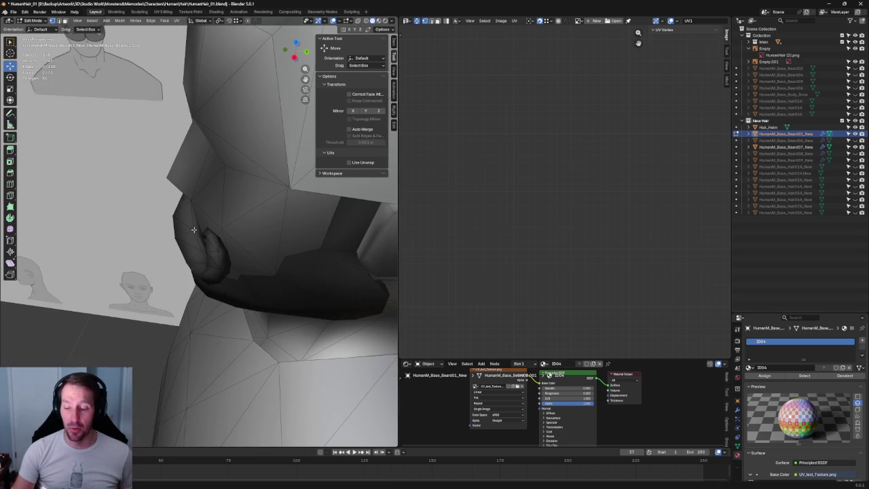
Move a vertex at the mustache root along the Y axis toward the face
left_click(193, 229)
scroll(194, 229, "up", 2)
left_click_drag(213, 233, 214, 232)
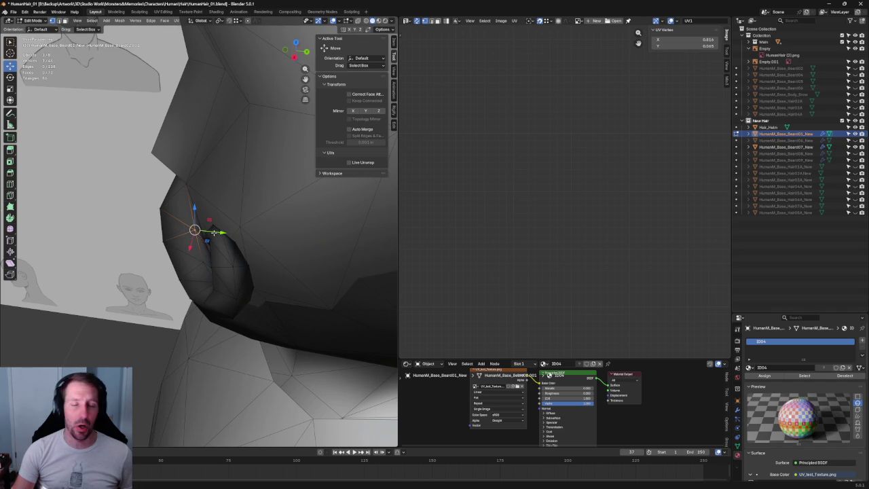
mouse_move(213, 232)
middle_mouse_down()
mouse_move(184, 289)
mouse_move(235, 227)
middle_mouse_up()
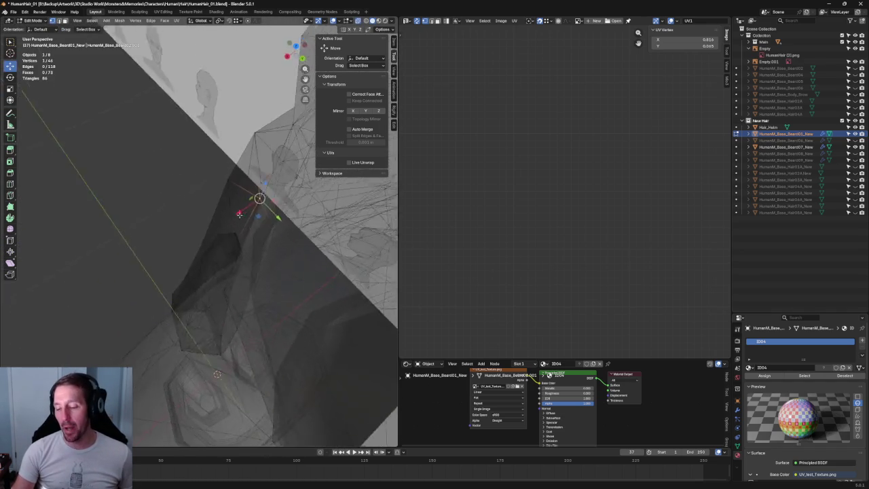
mouse_move(235, 227)
left_mouse_down()
mouse_move(250, 260)
mouse_move(297, 229)
left_mouse_up()
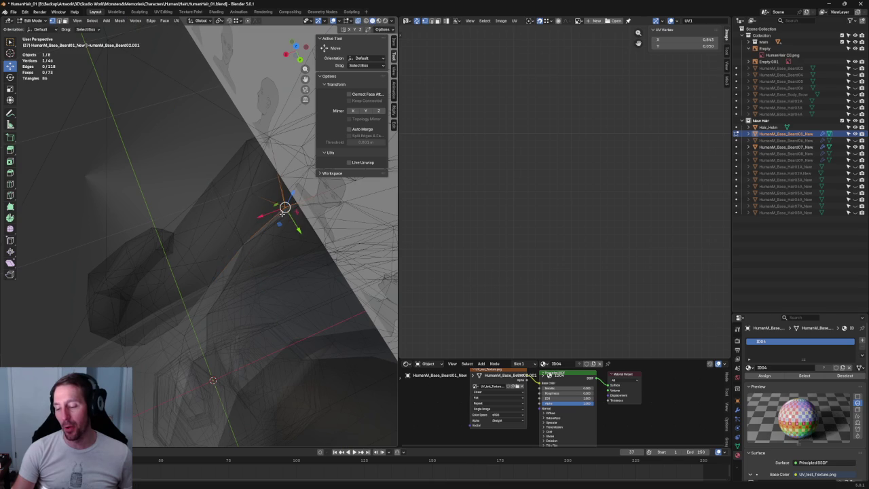
mouse_move(297, 230)
middle_mouse_down()
mouse_move(260, 266)
mouse_move(216, 270)
mouse_move(218, 288)
mouse_move(222, 281)
mouse_move(160, 254)
middle_mouse_up()
Reposition another mustache-base vertex along Y, then check the side profile with X-ray off
key("g")
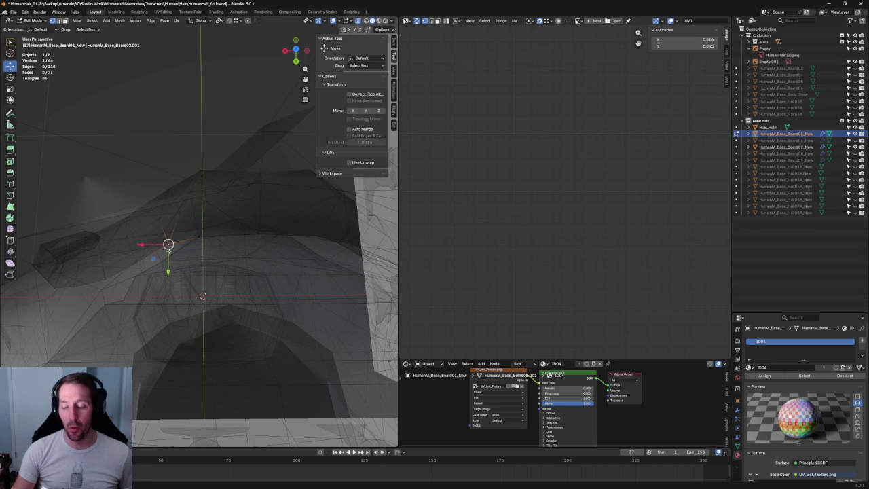
left_click(134, 267)
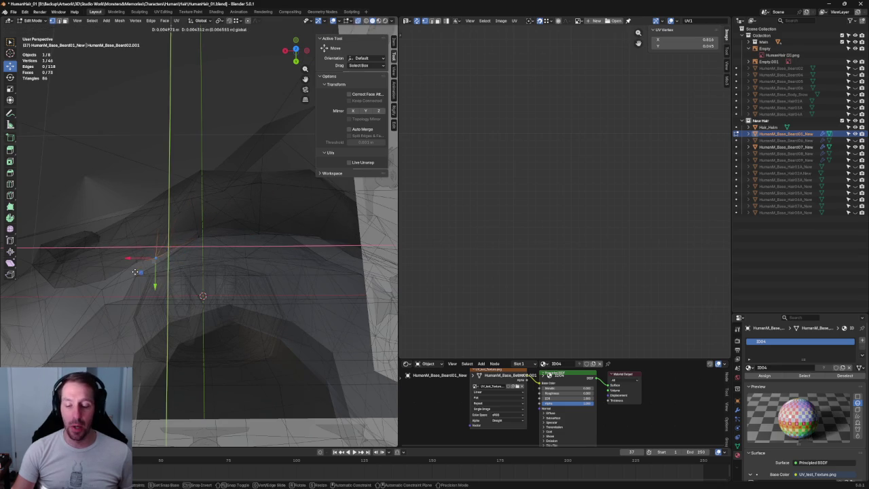
left_click(138, 261)
left_click(140, 268)
left_click_drag(138, 291, 135, 265)
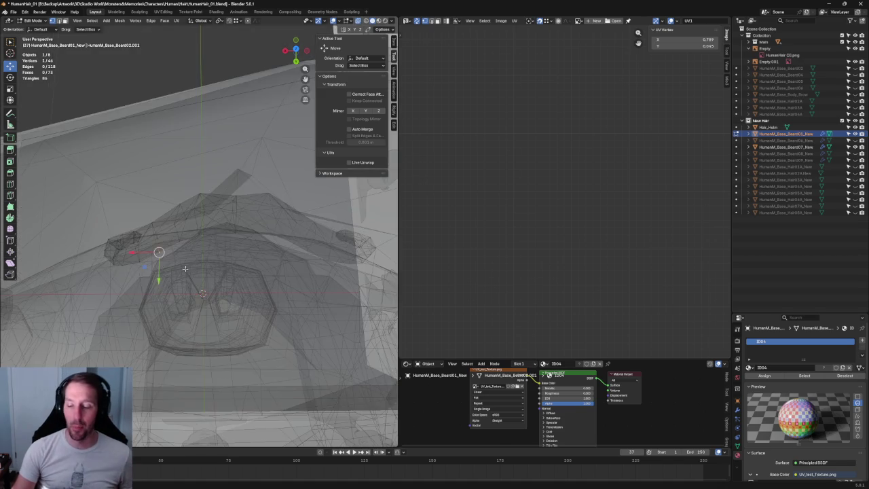
mouse_move(165, 266)
middle_mouse_down()
mouse_move(281, 215)
mouse_move(281, 248)
mouse_move(192, 296)
middle_mouse_up()
key("alt+z")
scroll(281, 215, "down", 3)
Switch to front view, select all mustache geometry, and select its whole island in the UV editor
key("alt+z")
scroll(192, 295, "up", 3)
scroll(200, 294, "down", 3)
key("alt+z")
mouse_move(201, 293)
middle_mouse_down()
mouse_move(326, 273)
mouse_move(283, 260)
mouse_move(224, 288)
middle_mouse_up()
key("KP_1")
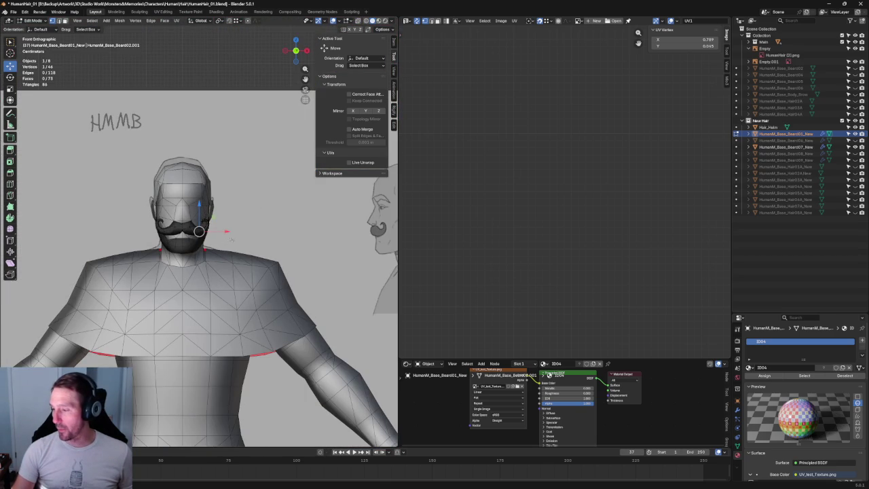
key("a")
scroll(546, 256, "up", 2)
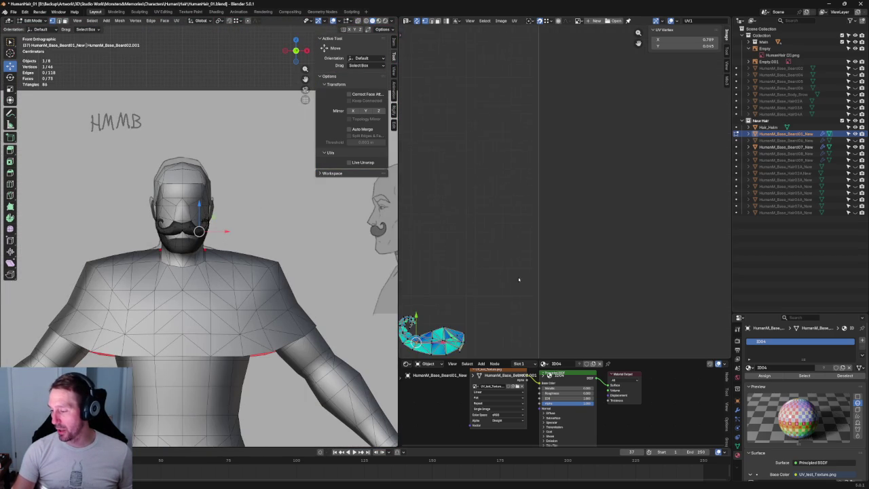
middle_click_drag(523, 273, 534, 269)
left_click_drag(536, 248, 416, 293)
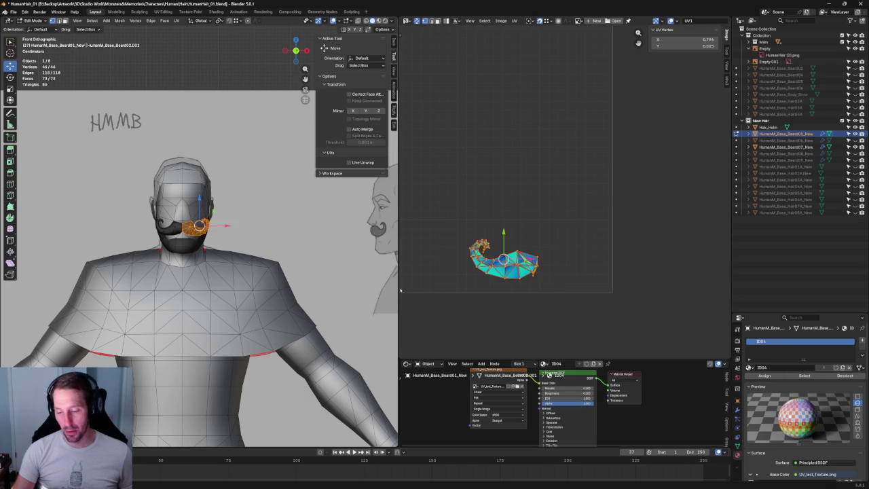
Select a vertex on the curl along with a curl-tip vertex
mouse_move(230, 175)
middle_mouse_down()
mouse_move(203, 217)
mouse_move(202, 239)
mouse_move(199, 206)
middle_mouse_up()
scroll(204, 224, "up", 4)
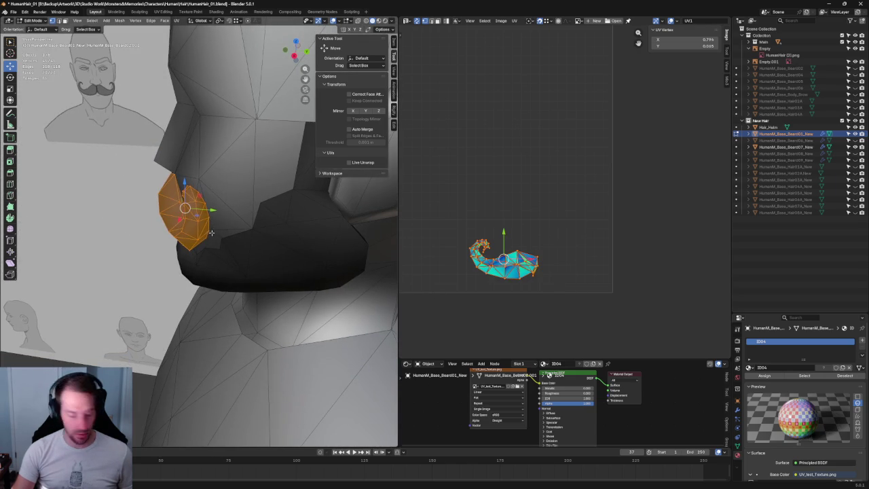
left_click(192, 193)
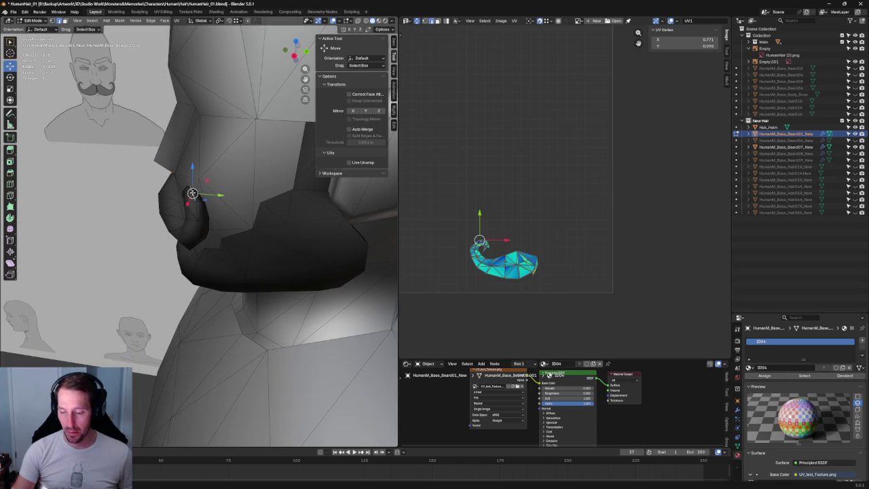
mouse_move(190, 193)
middle_mouse_down()
mouse_move(218, 190)
mouse_move(214, 218)
middle_mouse_up()
left_click(211, 190, "shift")
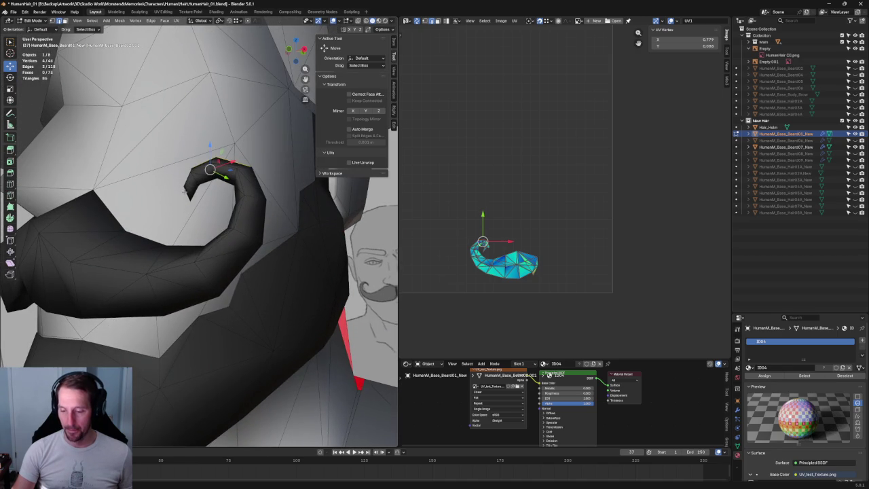